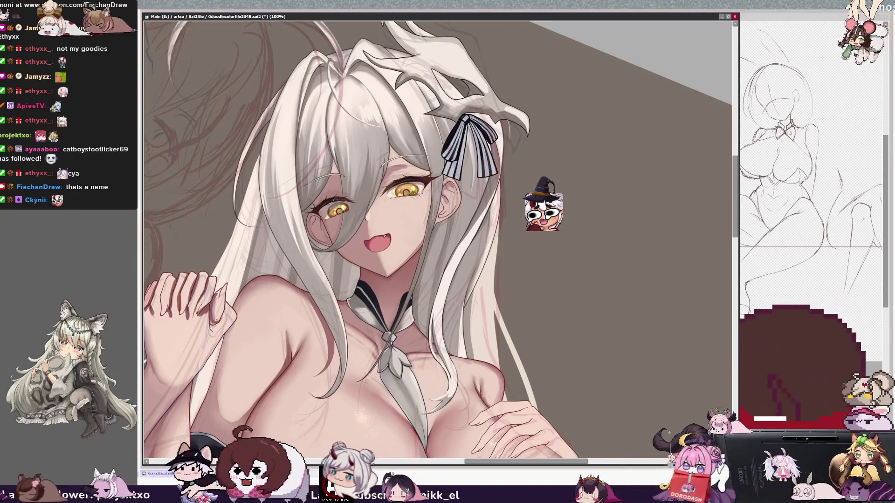
- Tilt and zoom the view on the face, then shift toward the crossed legs and feet
key(Delete)
key(Delete)
key(Delete)
key(ctrl+plus)
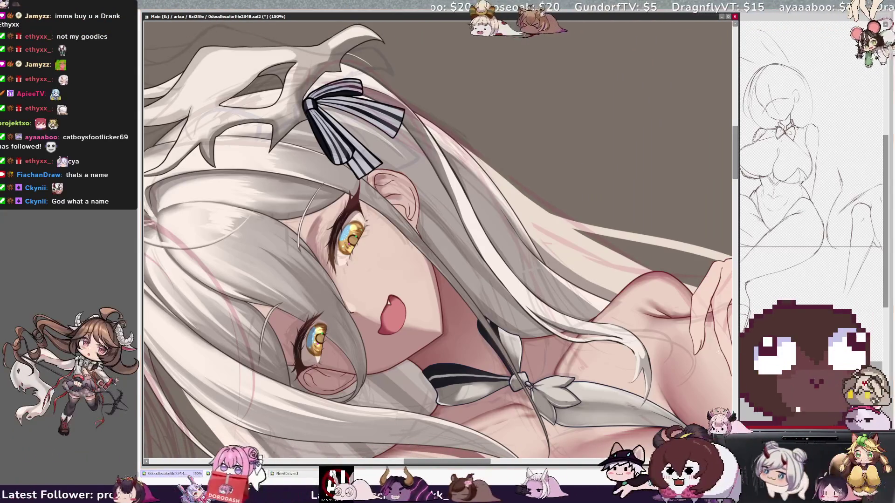
key(minus)
key(End)
key(End)
key(End)
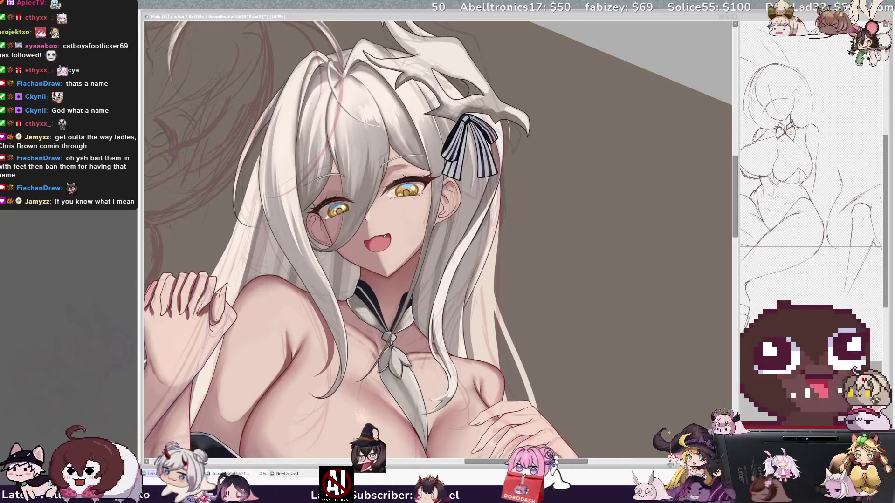
key(ctrl+minus)
key(Delete)
key(ctrl+plus)
key(ctrl+plus)
key(ctrl+plus)
key(ctrl+plus)
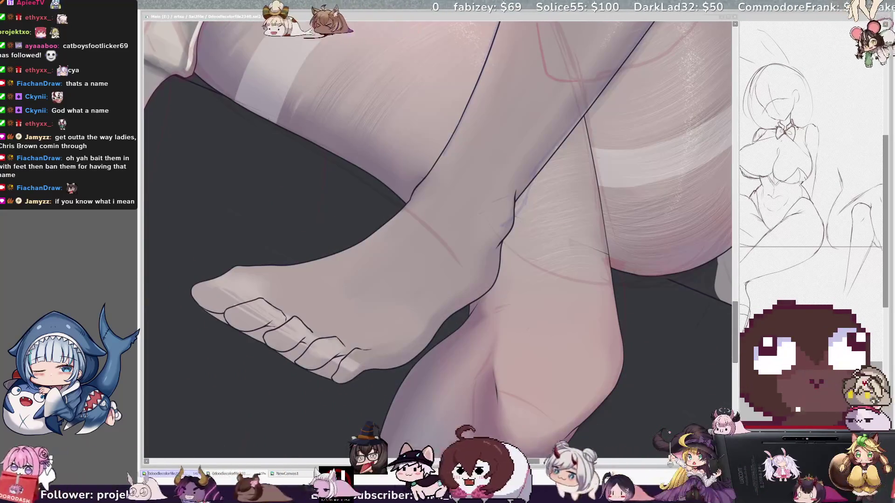
- Zoom between the whole figure and the upper body, and mirror the view to check balance
key(ctrl+minus)
key(ctrl+minus)
key(ctrl+minus)
key(ctrl+plus)
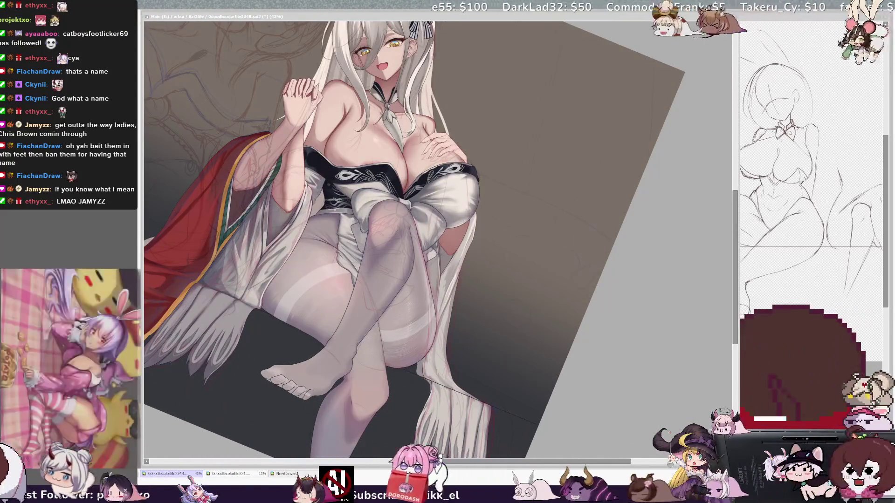
key(ctrl+minus)
key(ctrl+minus)
key(ctrl+plus)
key(ctrl+plus)
key(ctrl+plus)
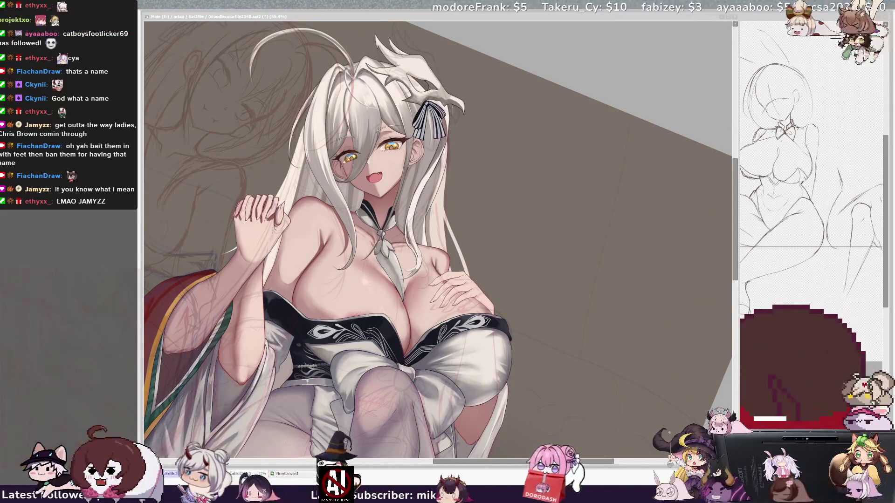
key(ctrl+minus)
key(ctrl+minus)
key(h)
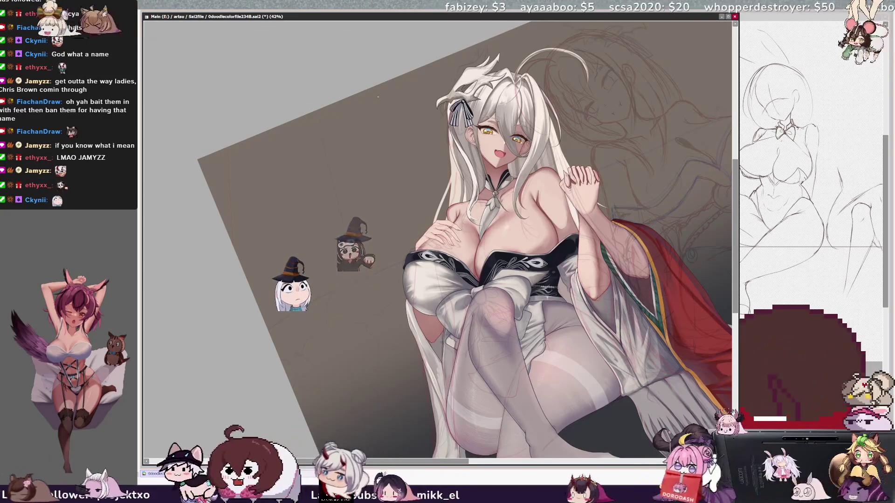
key(h)
- Reset the canvas rotation to upright and zoom out to 75% on head and upper body
key(ctrl+plus)
key(ctrl+plus)
key(ctrl+plus)
key(ctrl+plus)
key(ctrl+plus)
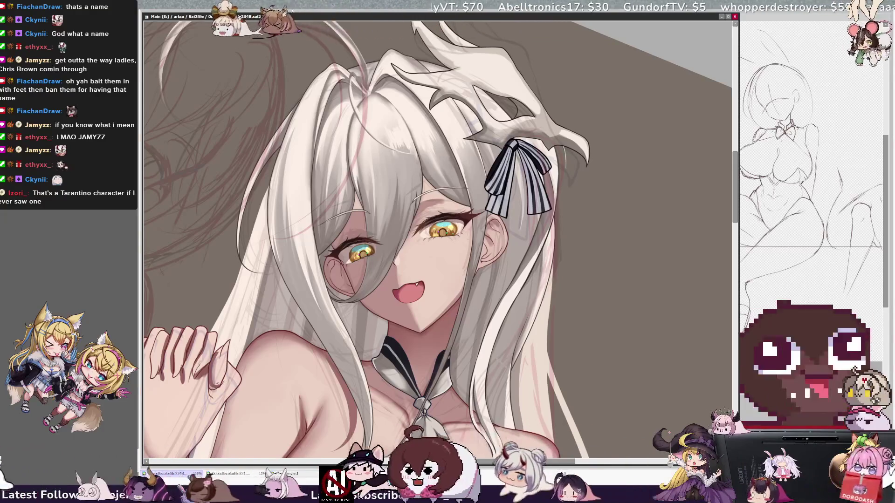
key(Home)
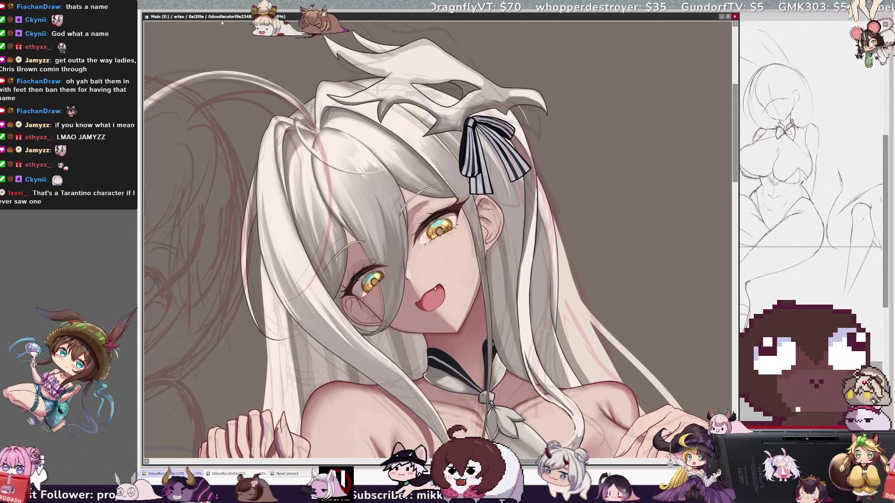
key(ctrl+minus)
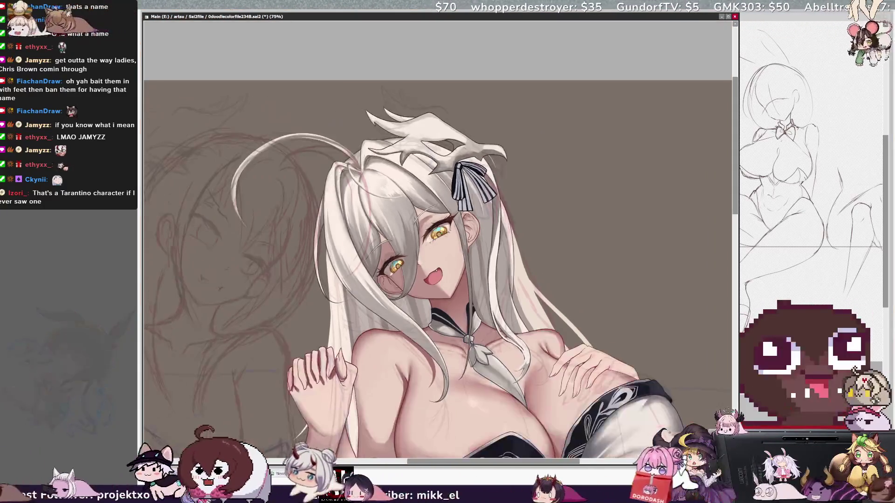
- Pick Layer7 by Ctrl-clicking the eye area, shrinking the brush for blush painting
scroll(438, 238, down, 3)
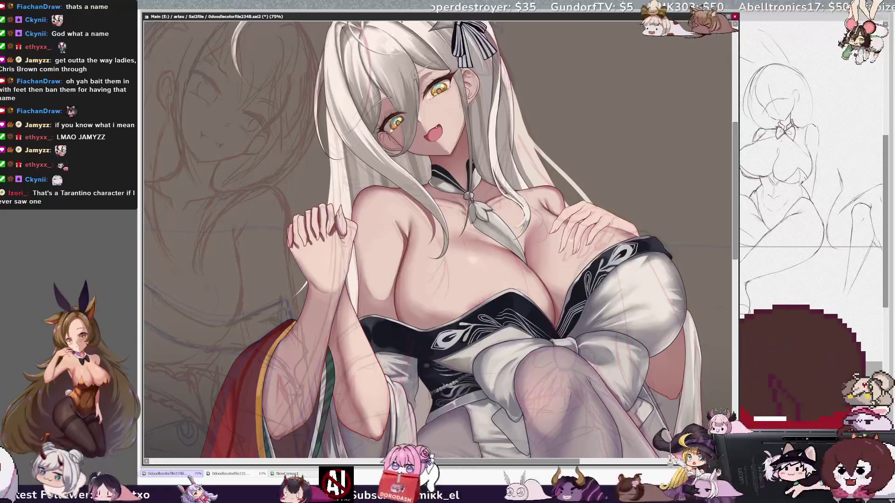
scroll(438, 223, up, 1)
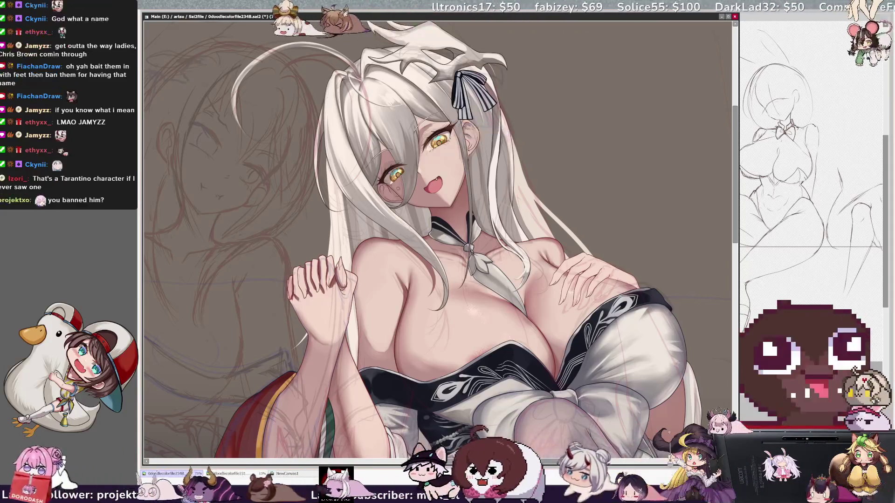
key(bracketleft)
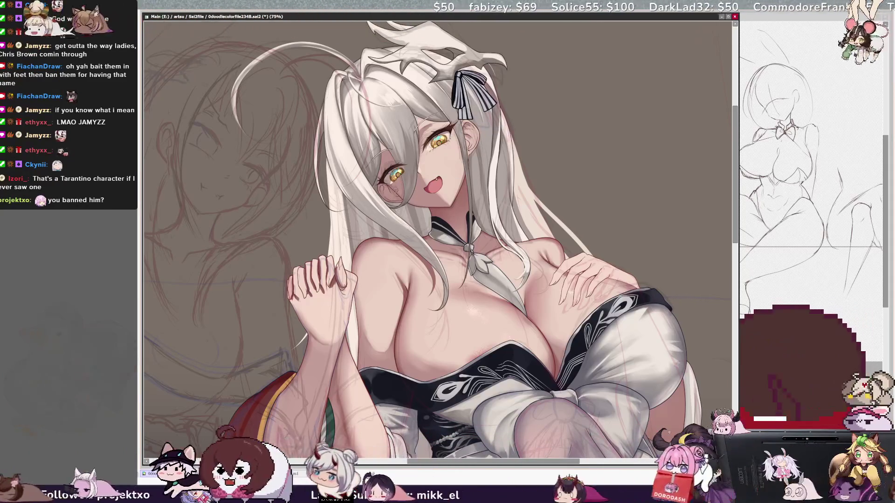
ctrl+shift+click(422, 145)
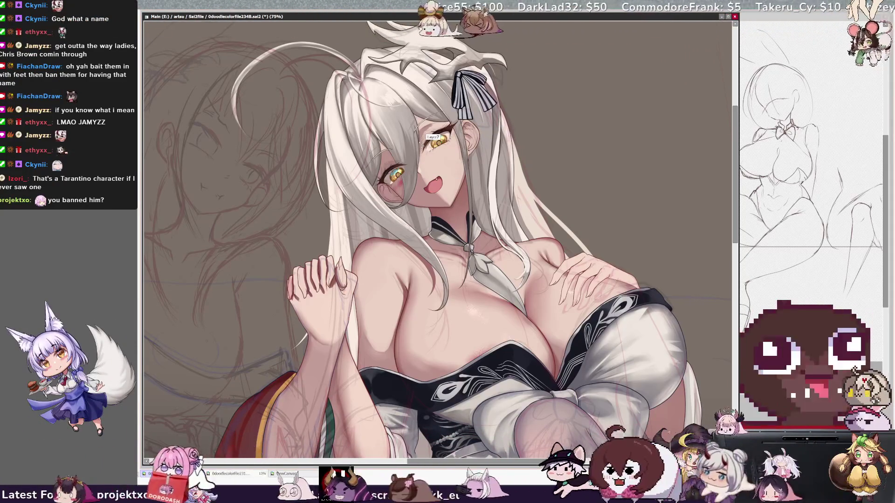
key(bracketleft)
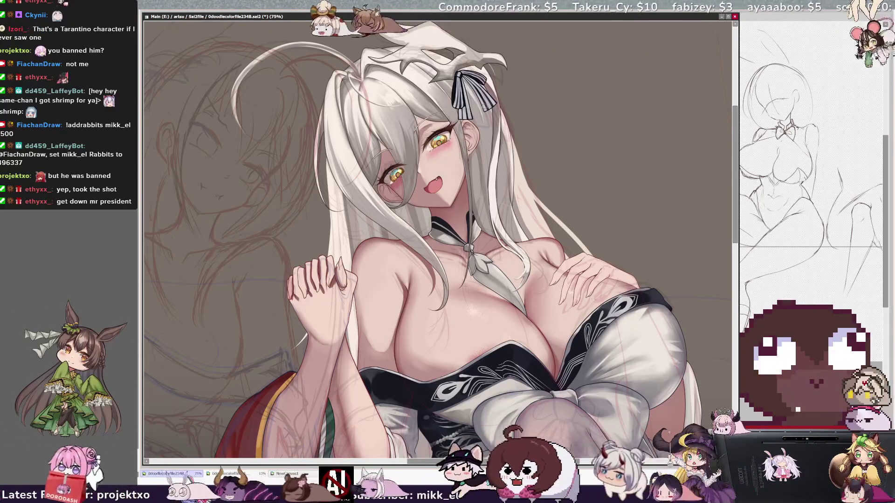
- Mirror the canvas to check the blush, flip it back, and zoom out to 50%
key(h)
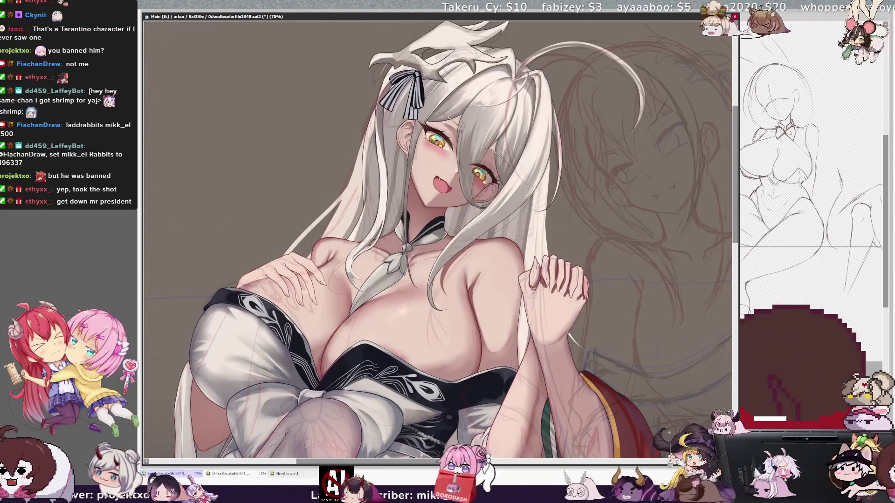
key(h)
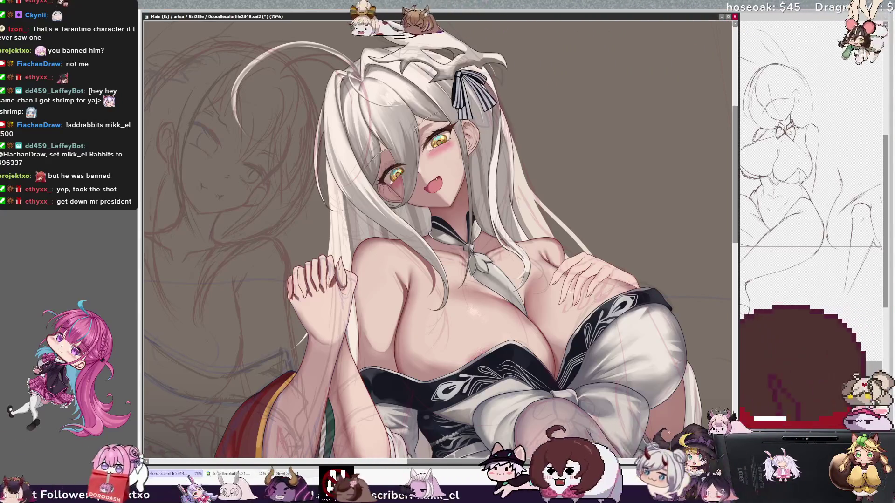
key(minus)
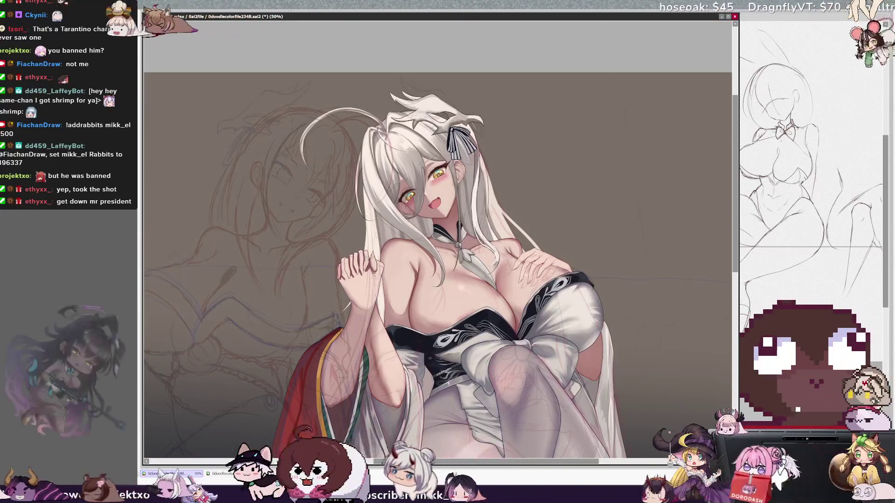
- Scroll the canvas to centre the girl illustration, then tilt the view counterclockwise
scroll(438, 265, right, 3)
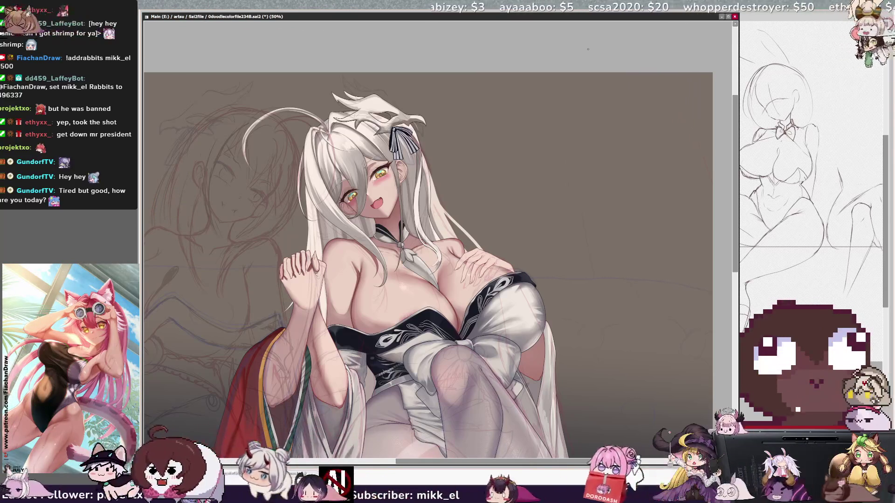
scroll(725, 239, down, 3)
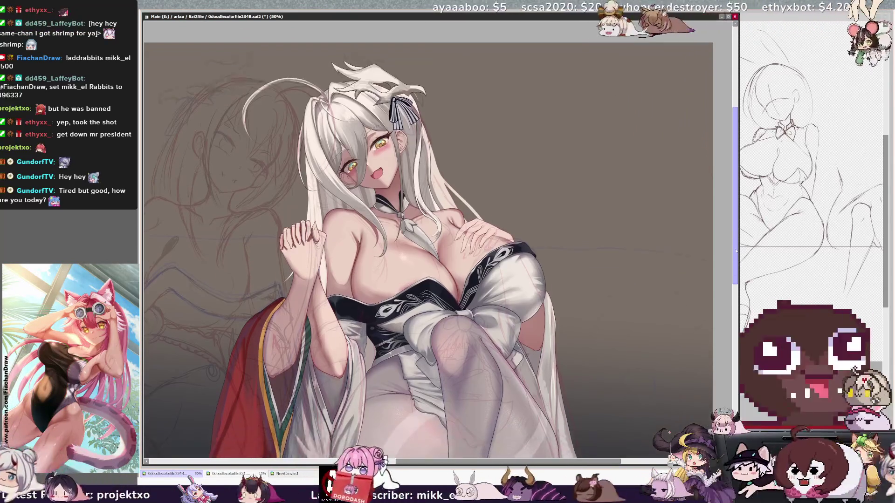
scroll(438, 242, left, 3)
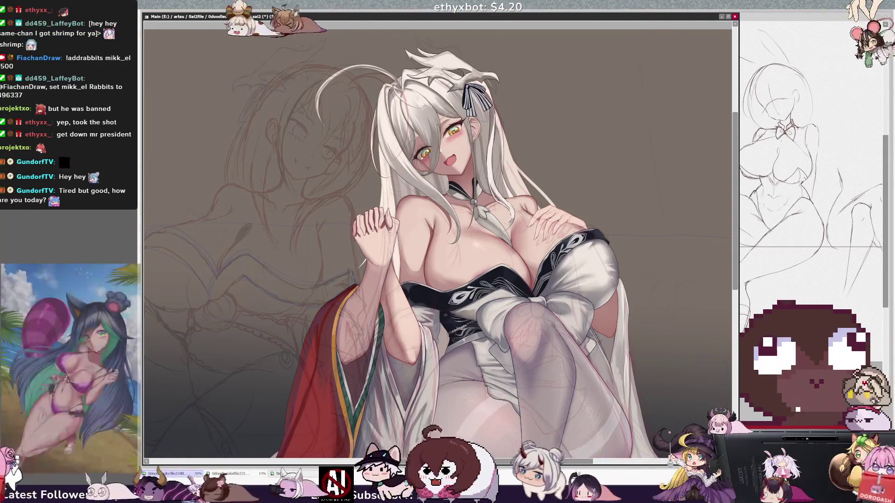
key(Delete)
key(Delete)
key(Delete)
- Rotate the view further at 100%, and set the brush size to 16
key(Page_Up)
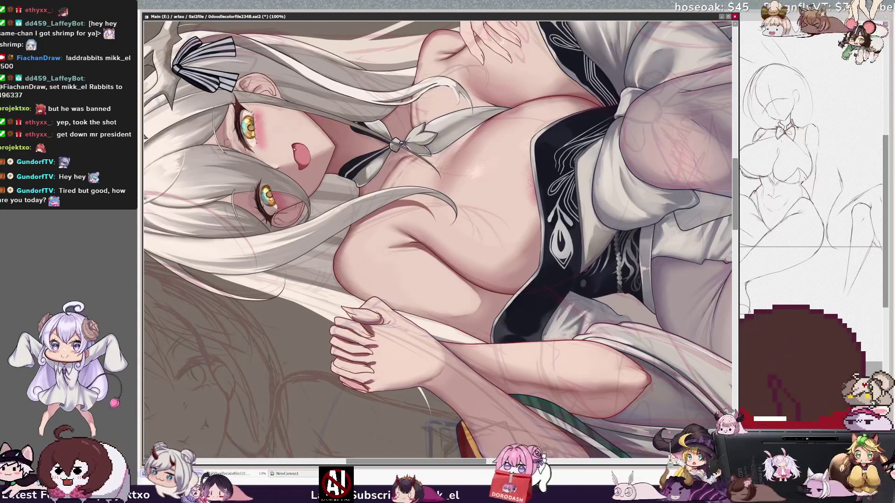
key(bracketright)
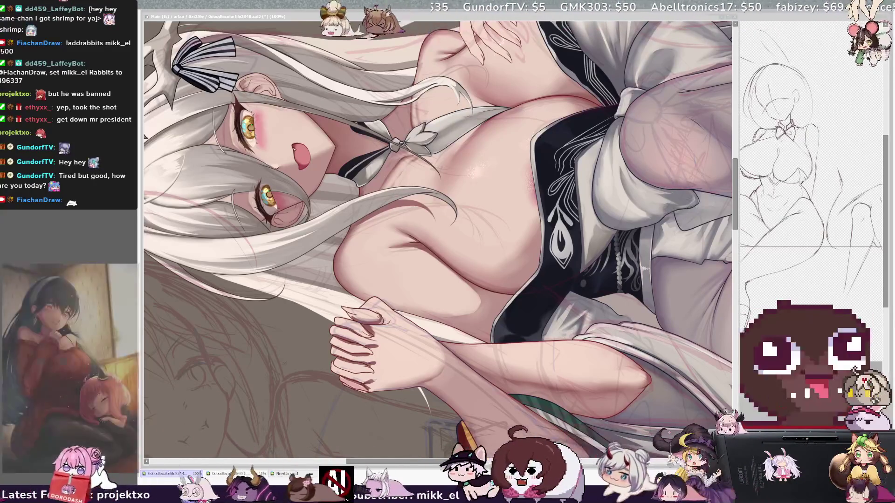
key(Delete)
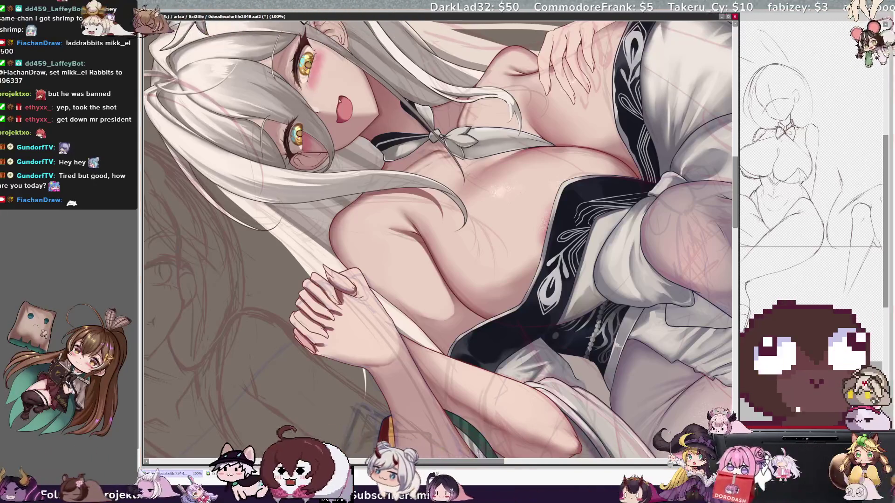
- Shrink the brush to 6, return the view upright, and scroll up to the face
key(bracketleft)
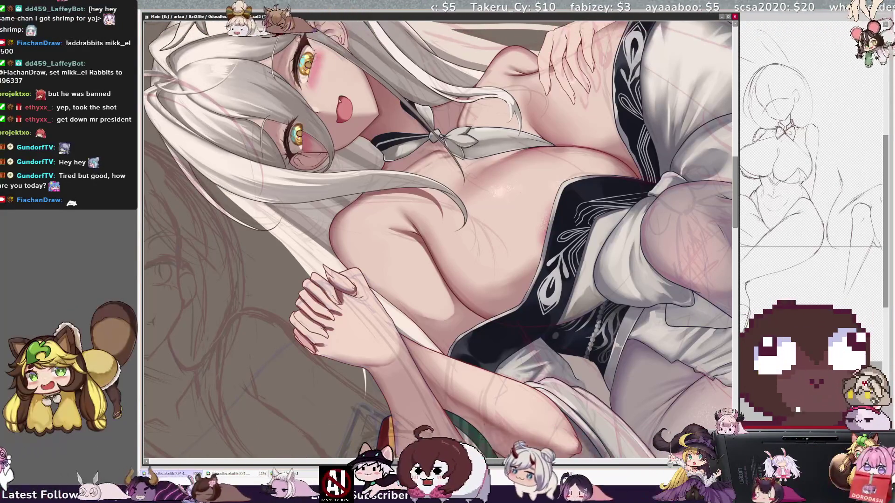
key(bracketleft)
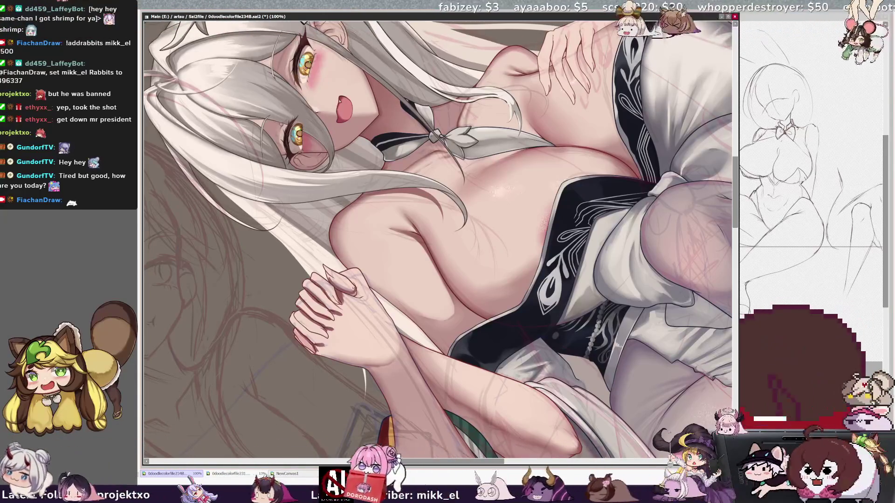
key(bracketleft)
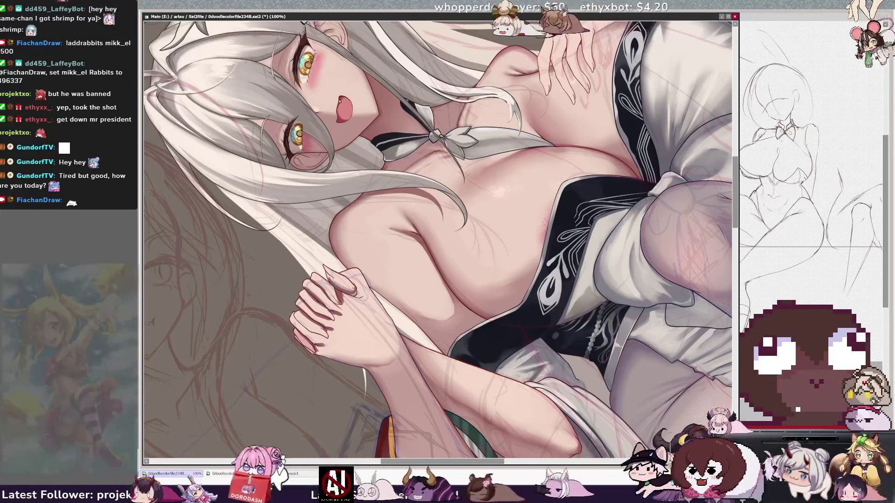
key(bracketleft)
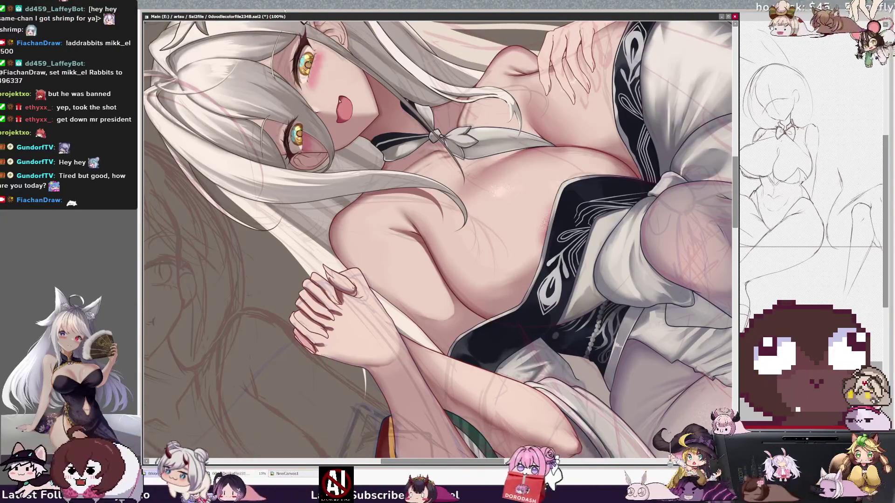
key(Home)
scroll(736, 151, up, 5)
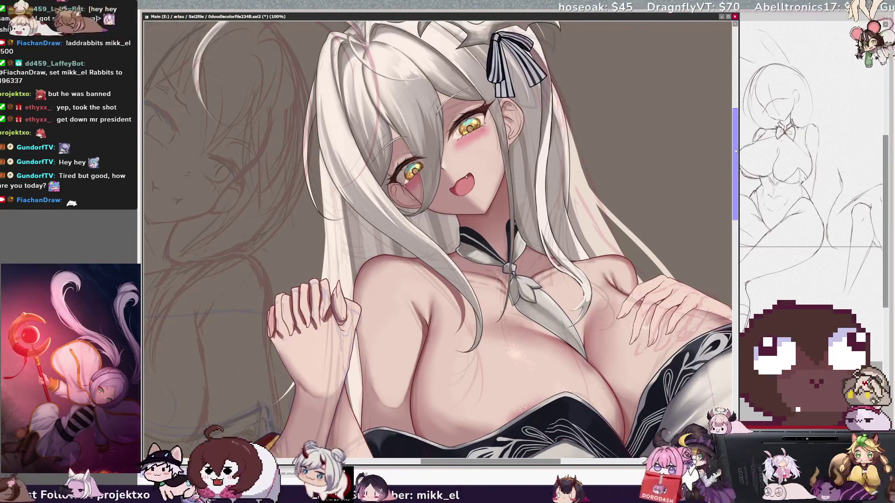
- Tilt the view, enlarge the brush, then zoom out to 50% and straighten the view
key(Delete)
key(Delete)
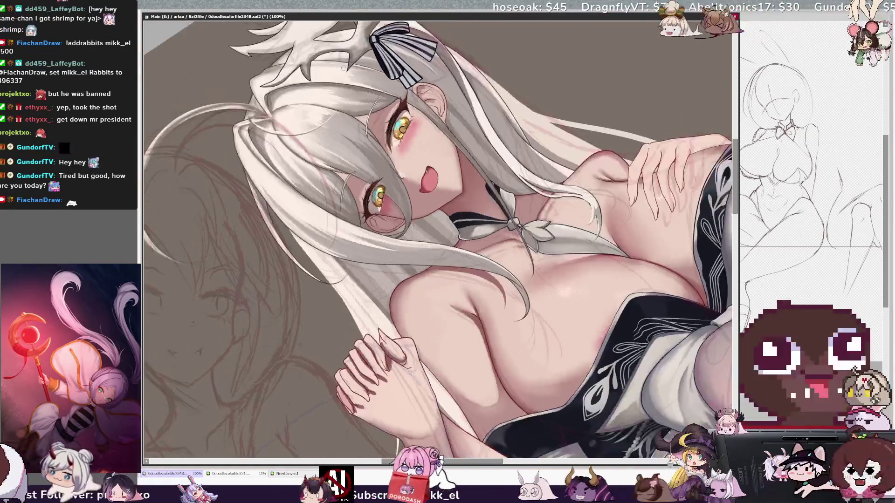
key(bracketright)
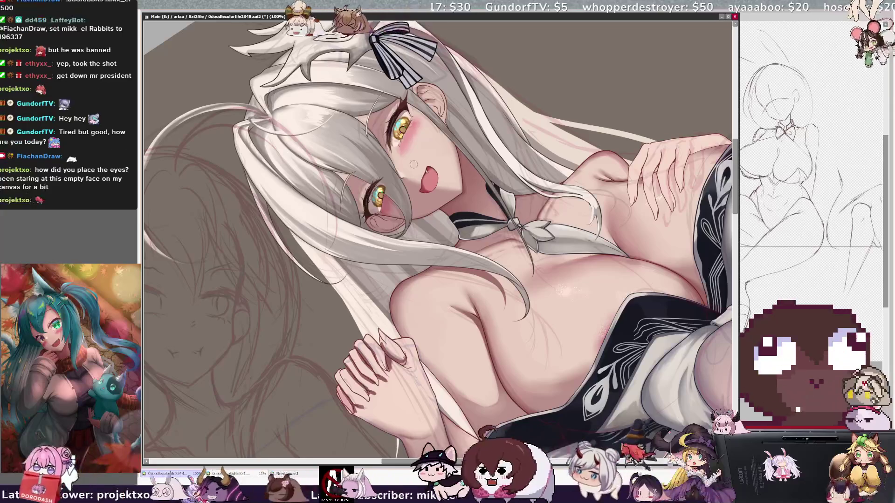
key(minus)
key(Escape)
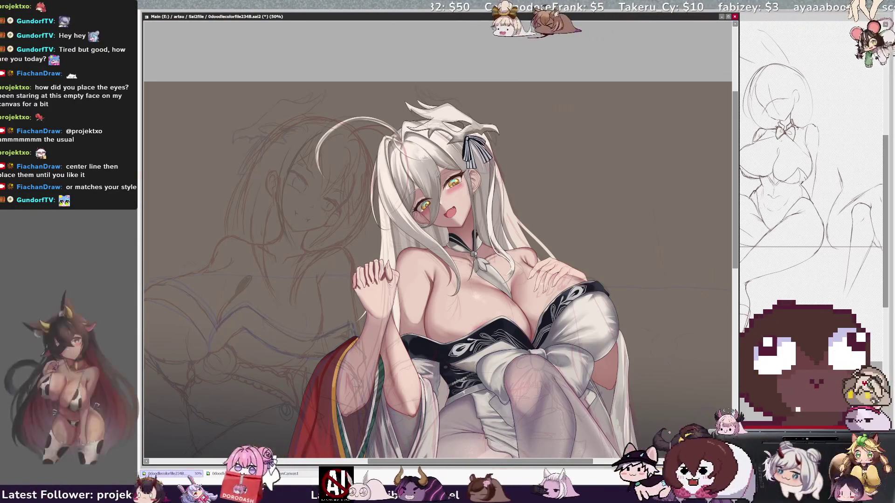
- Move NewCanvas1 to the left and the Main illustration right, then enlarge the NewCanvas1 window
scroll(438, 270, down, 3)
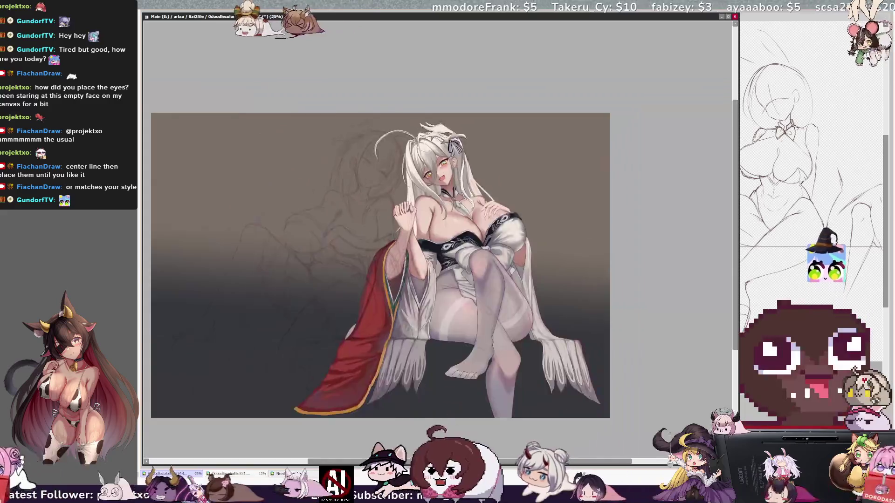
scroll(438, 270, up, 2)
drag(813, 20, 279, 19)
drag(510, 24, 665, 19)
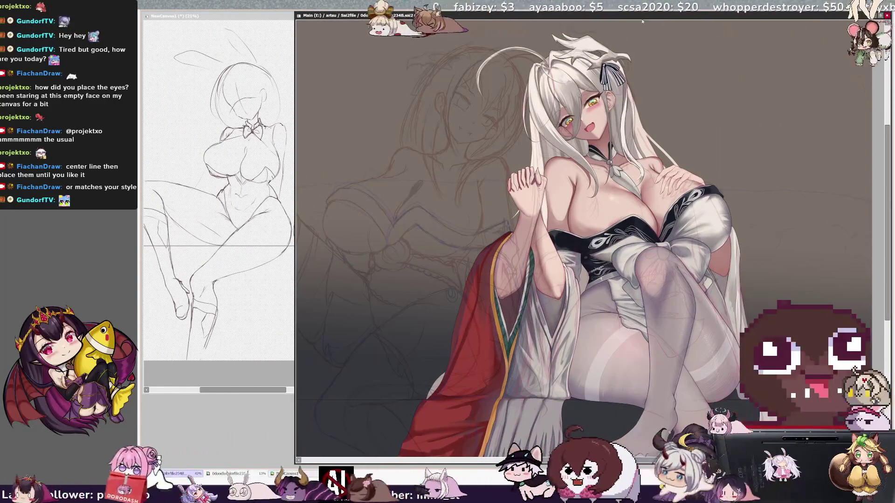
click(245, 16)
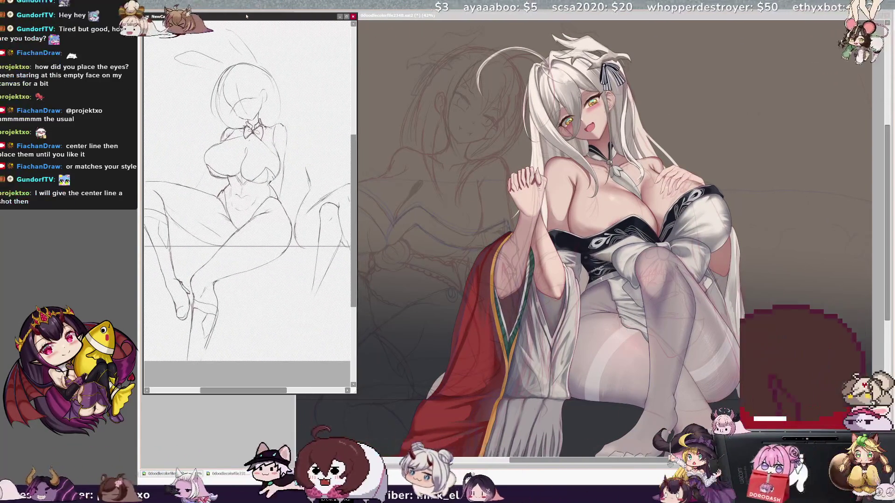
mouse_move(355, 393)
mouse_down()
mouse_move(499, 436)
mouse_move(535, 461)
mouse_up()
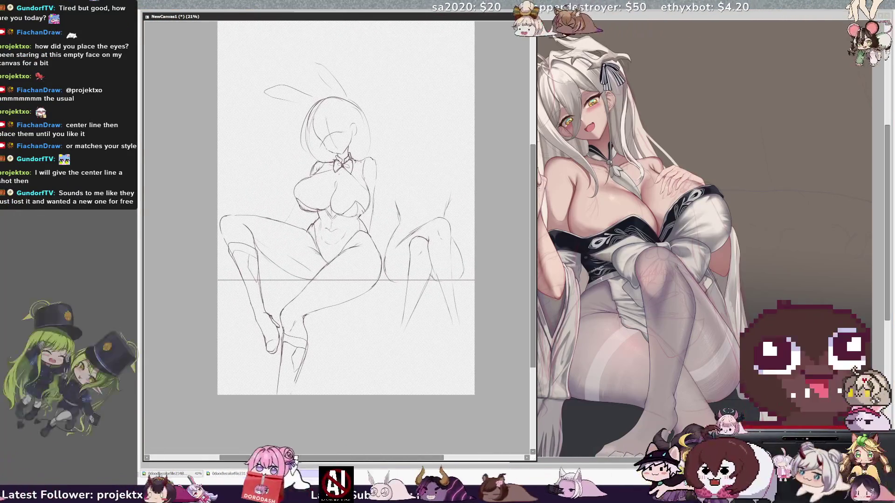
- Zoom into the bunny-girl sketch, mirror-check its proportions, and draw a centre line down the face
key(ctrl+plus)
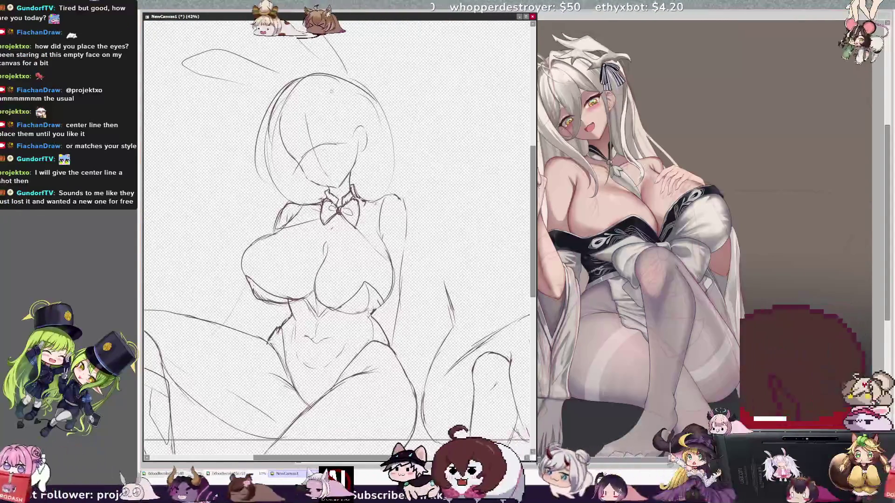
scroll(338, 240, up, 2)
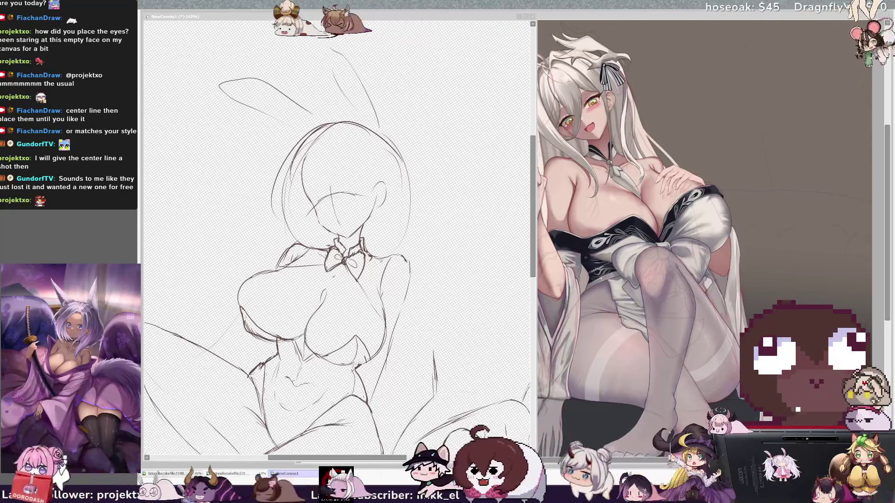
click(332, 155)
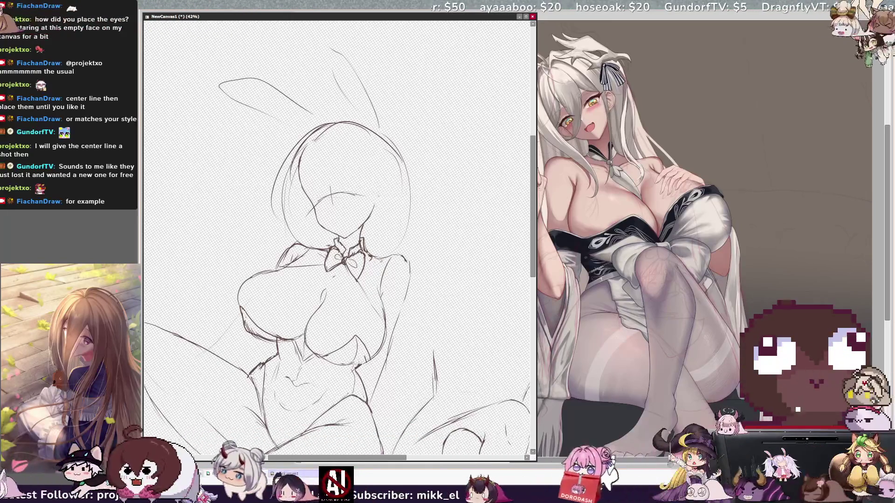
key(h)
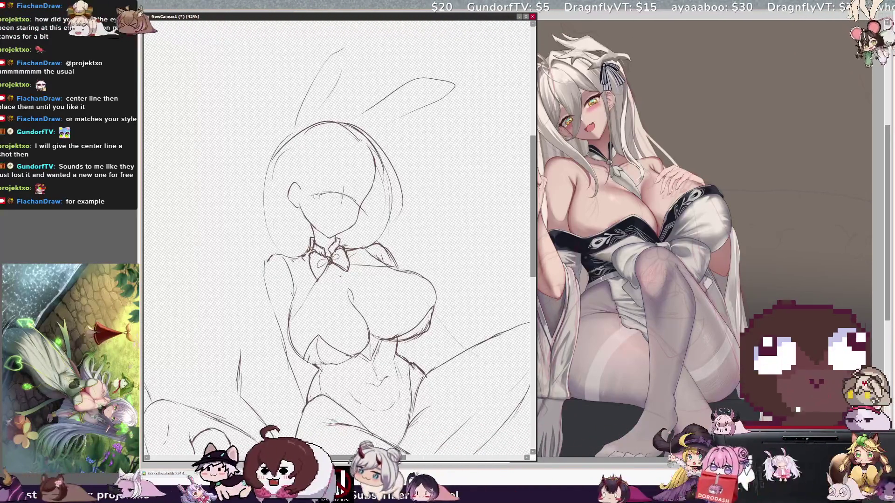
key(h)
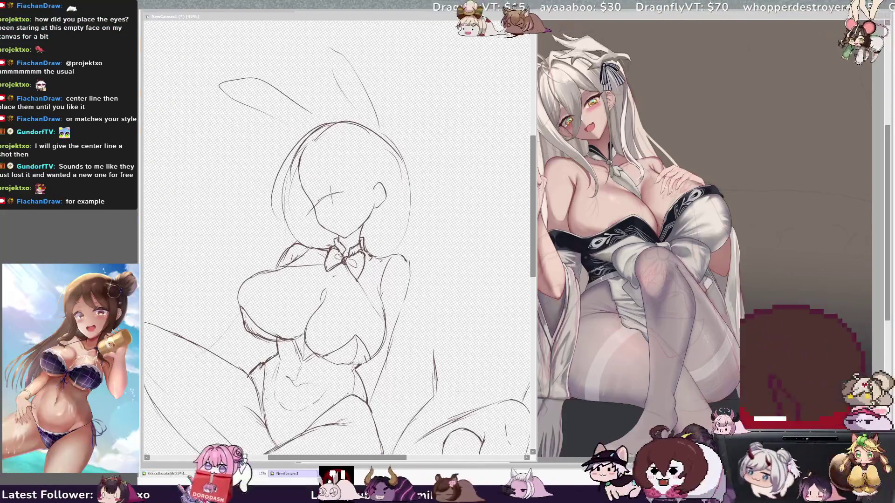
click(333, 195)
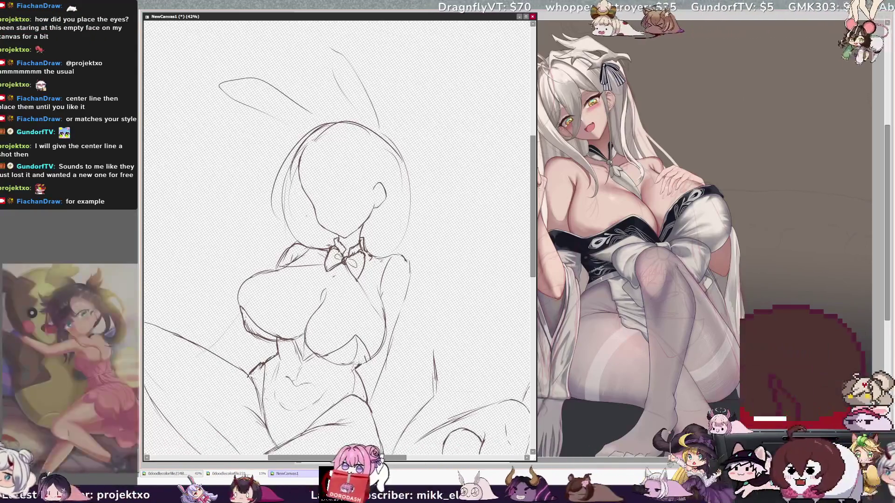
drag(317, 158, 316, 181)
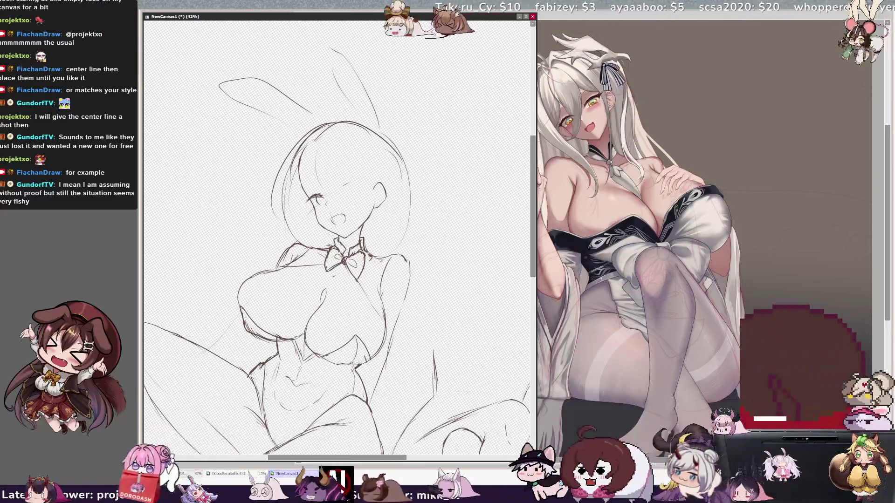
- Draw a closed-eye arc on the bunny girl's face
drag(344, 187, 360, 185)
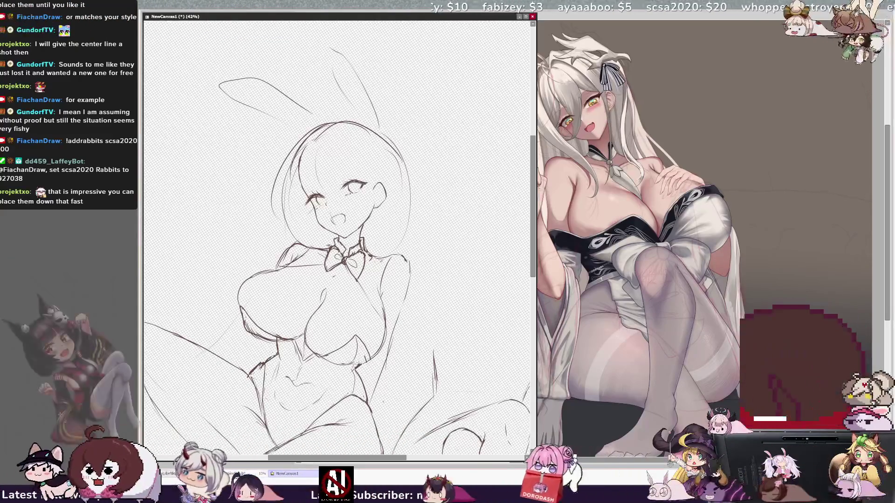
- Tilt the view and ink red lines down the face's left side and along the jaw
key(End)
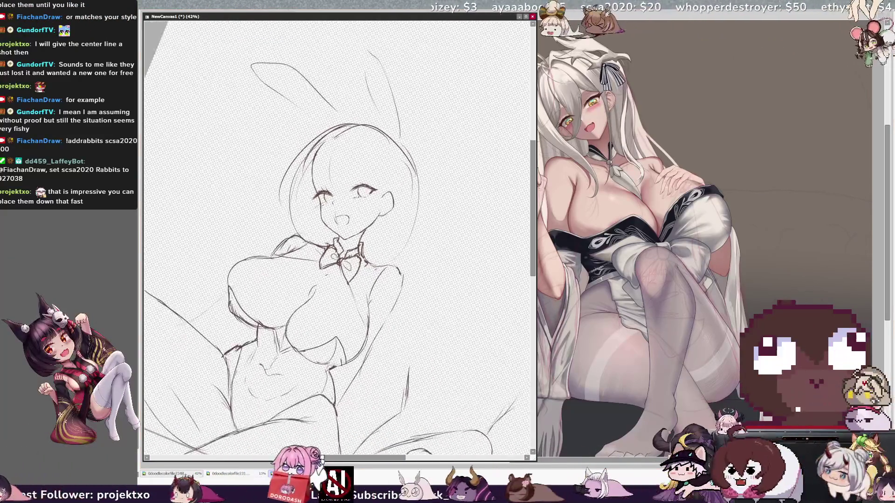
drag(312, 162, 325, 227)
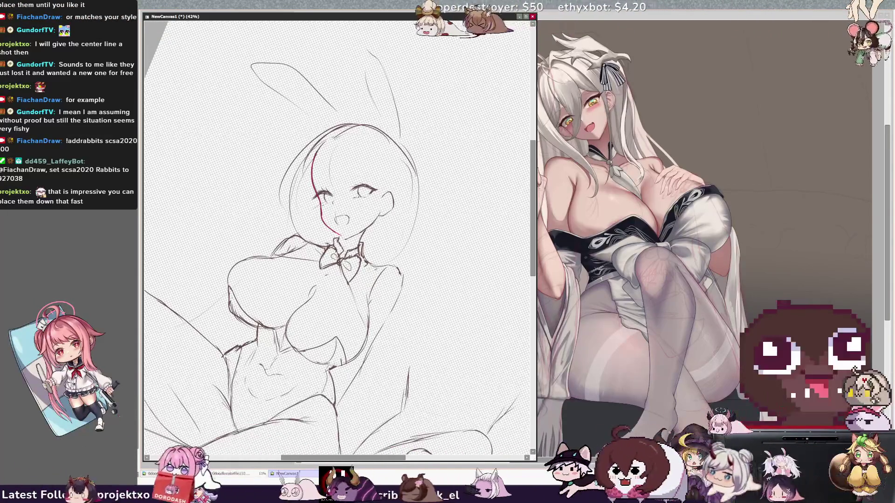
drag(343, 238, 370, 224)
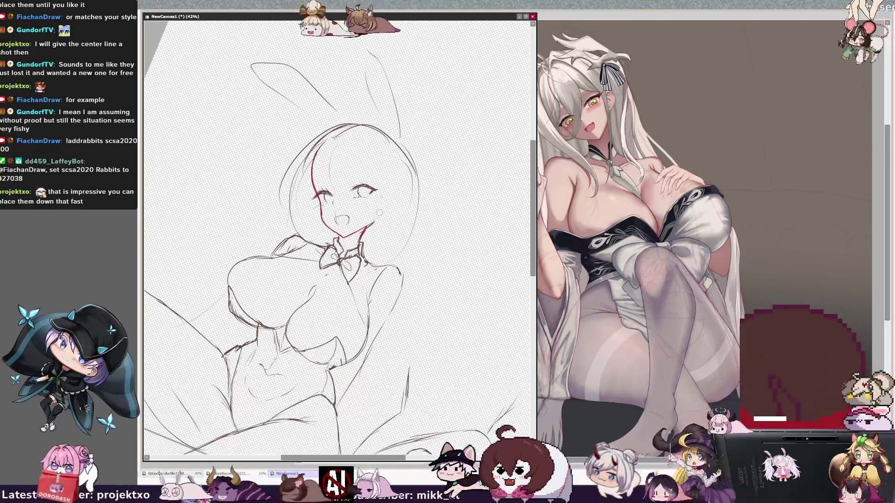
drag(367, 228, 376, 210)
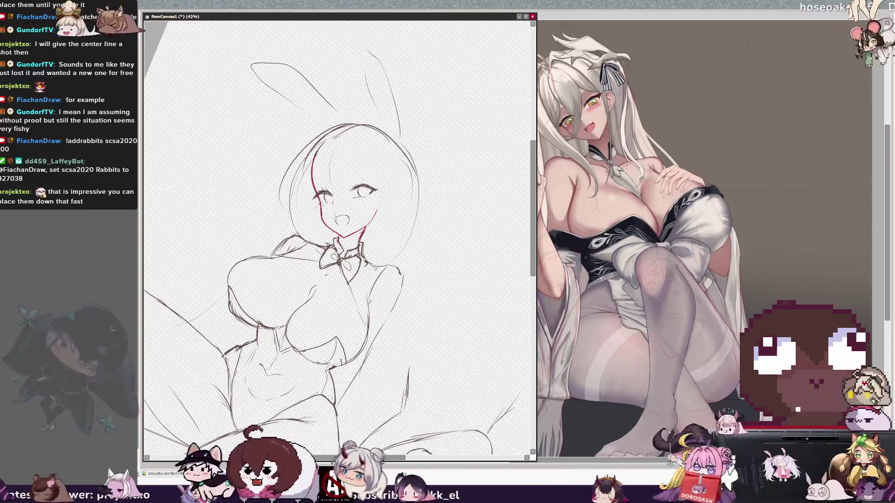
drag(319, 198, 319, 214)
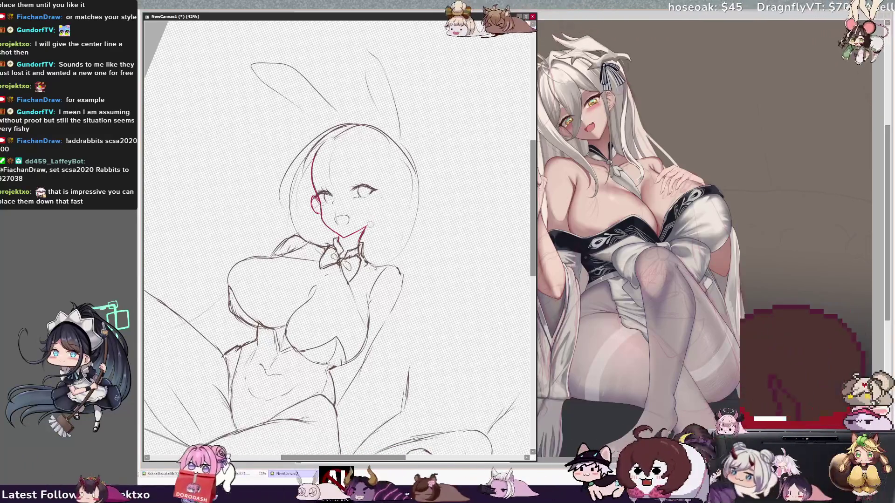
- Line the right cheek and hair in red, add a short stroke beside the face, and zoom out
mouse_move(378, 195)
mouse_down()
mouse_move(382, 213)
mouse_move(368, 186)
mouse_up()
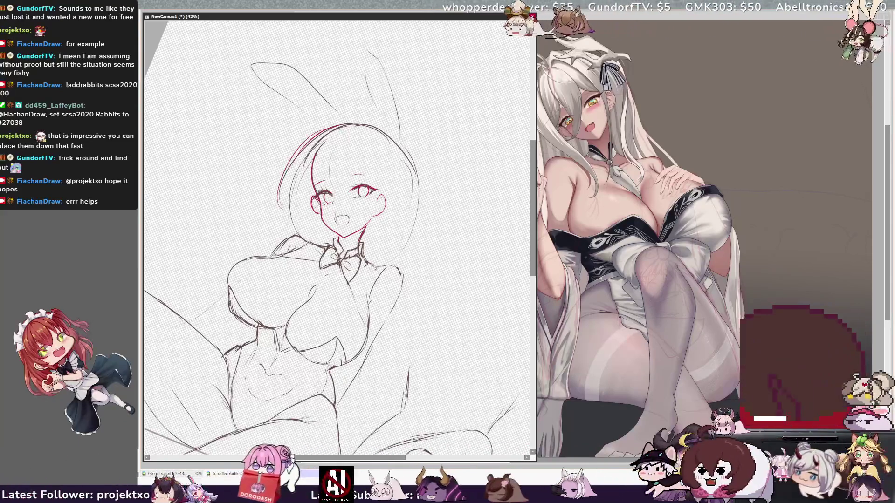
drag(413, 186, 399, 257)
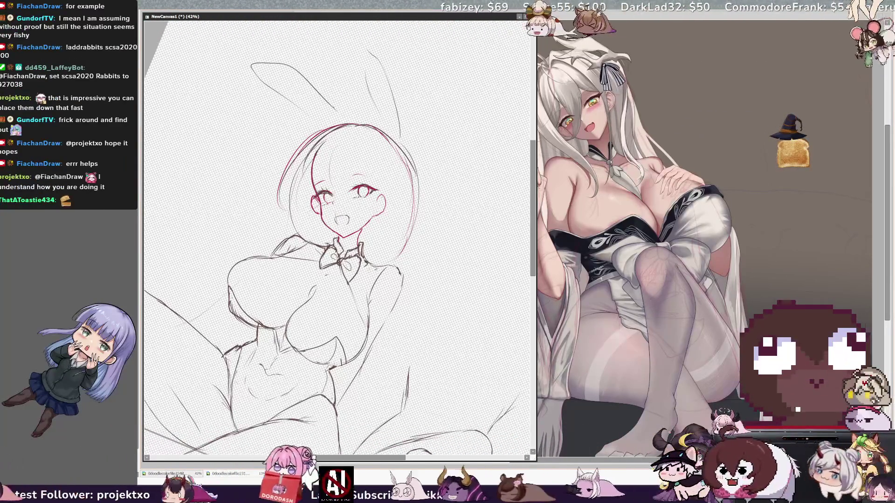
drag(304, 214, 312, 209)
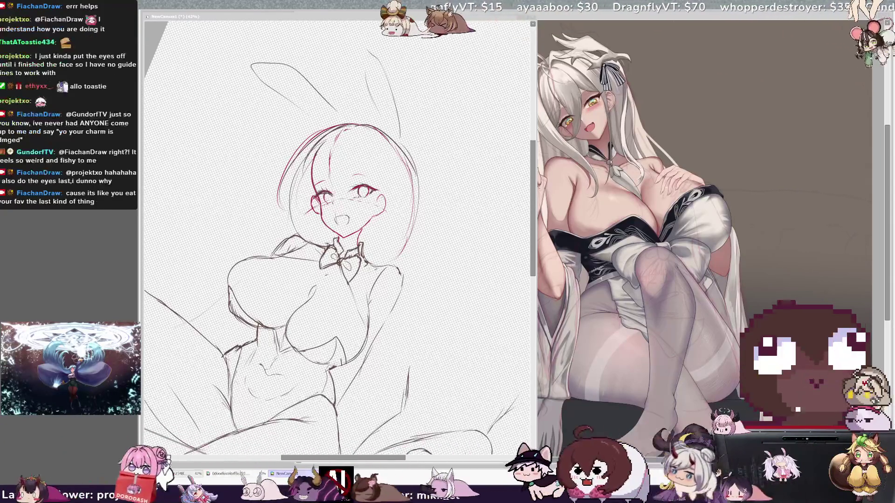
key(ctrl+minus)
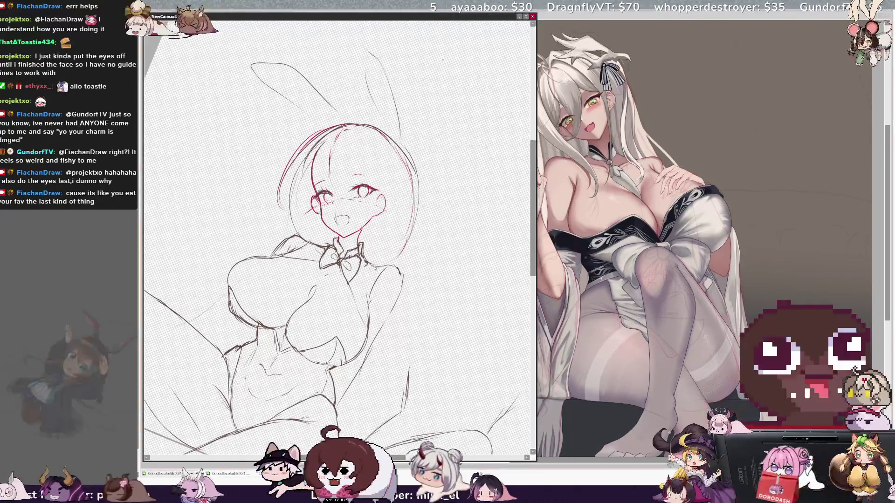
- Tilt the bunny-girl sketch view, set it to 25%, and shrink its window
key(End)
key(End)
key(ctrl+plus)
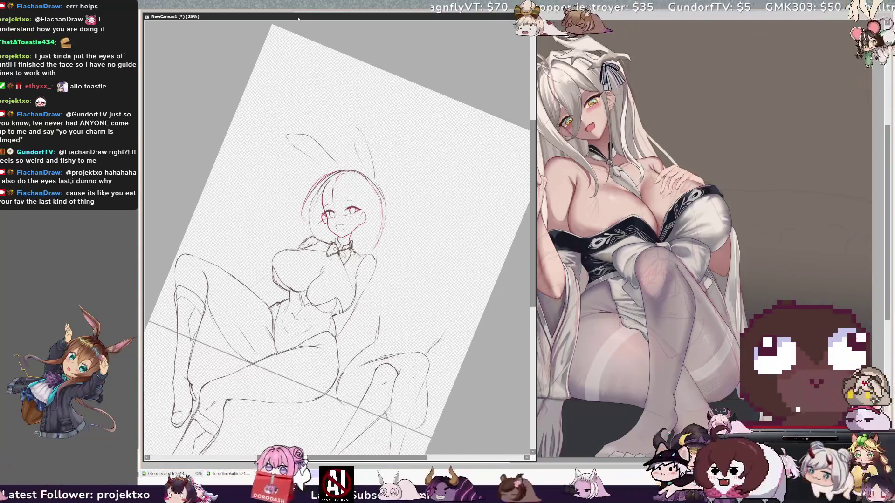
drag(532, 296, 420, 422)
drag(396, 280, 429, 249)
- Move the sketch window to the right and bring the illustration window forward, slightly wider
drag(279, 17, 740, 16)
drag(565, 17, 411, 17)
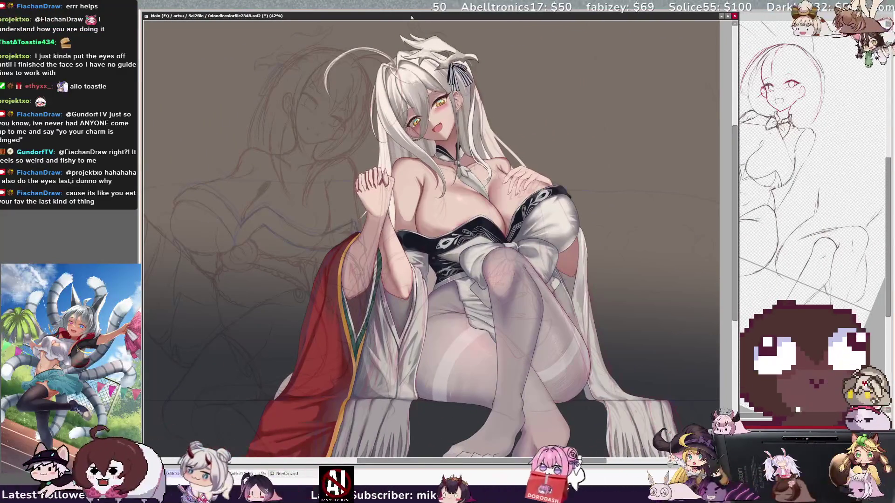
drag(737, 186, 741, 186)
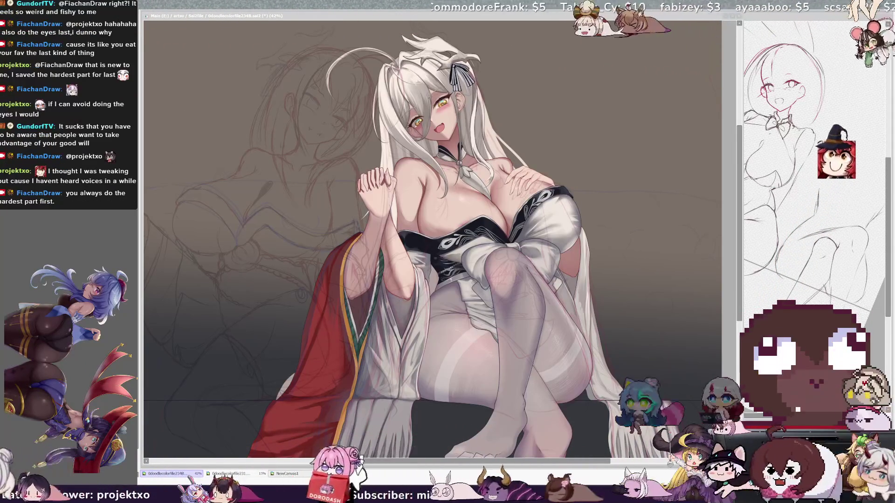
key(ctrl+n)
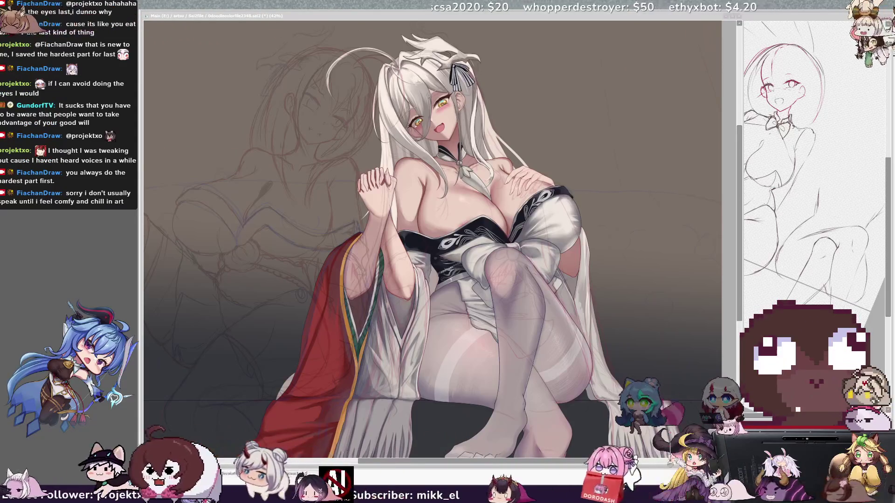
click(682, 163)
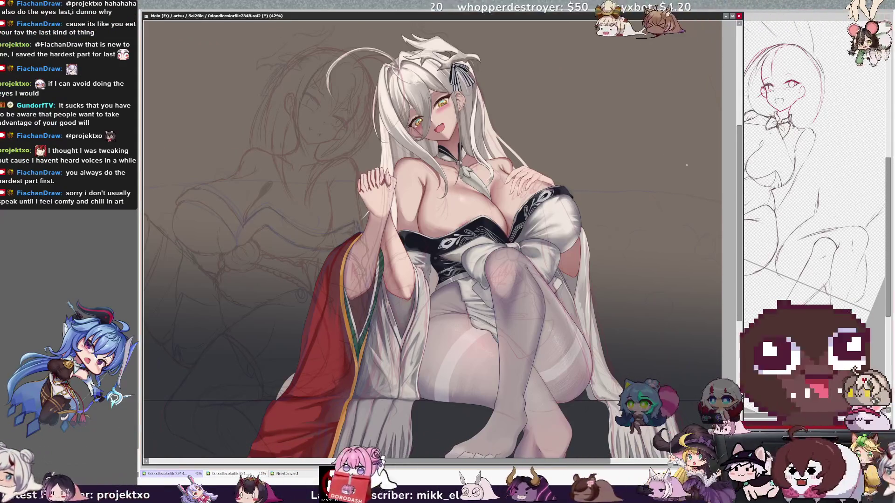
- Shift the canvas down a little and zoom to 200% on the fingers resting on her chest
drag(738, 241, 738, 252)
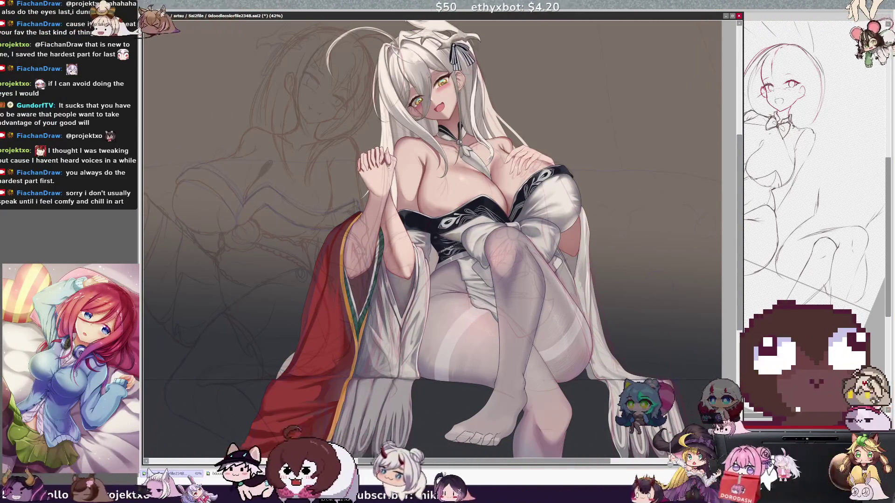
key(ctrl+plus)
key(ctrl+plus)
key(ctrl+plus)
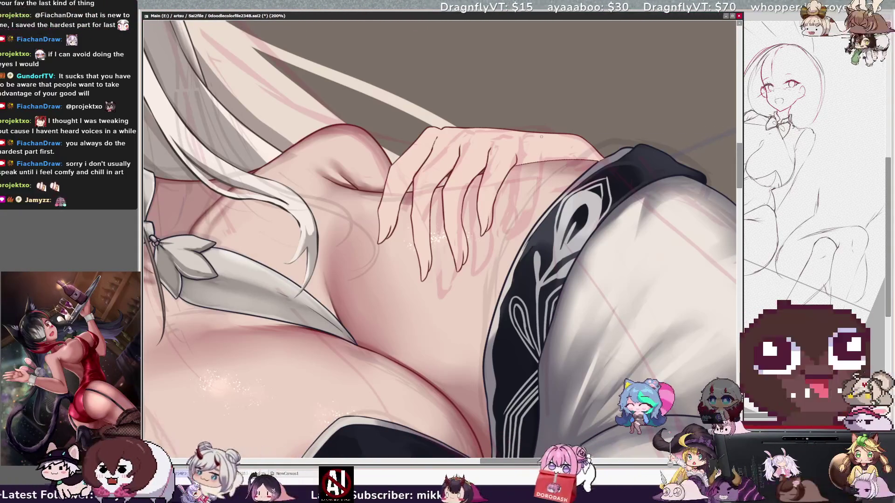
- Inspect the chest hand by rotating, panning and mirroring the view, ending unmirrored at 100%
key(End)
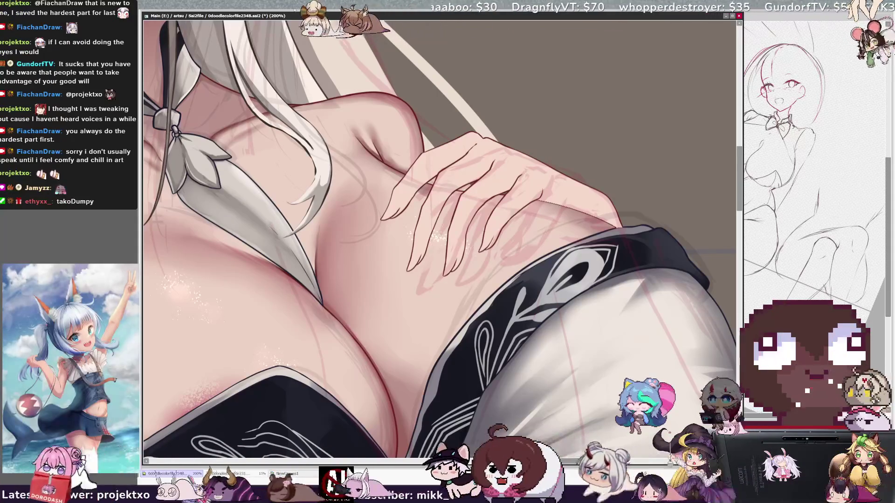
drag(582, 464, 584, 462)
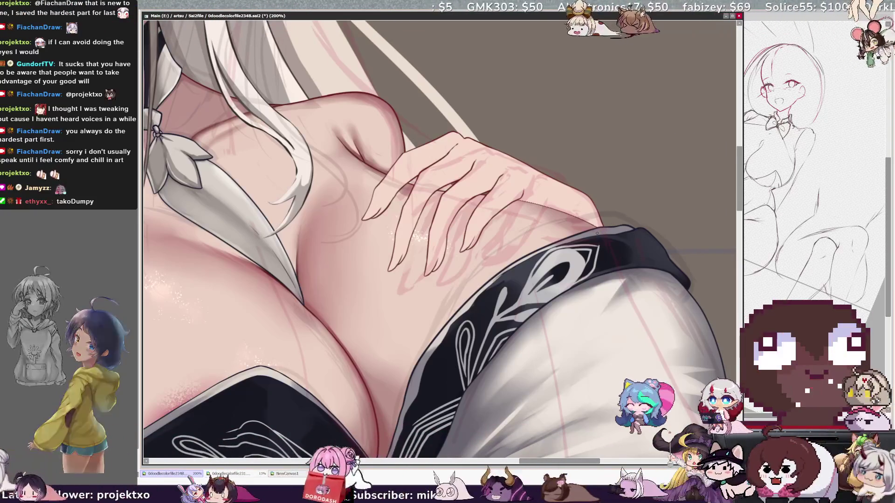
key(h)
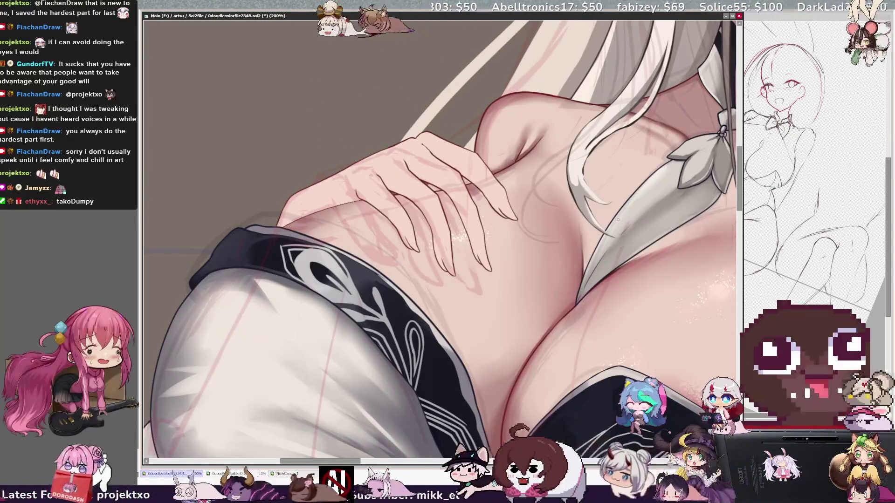
key(Delete)
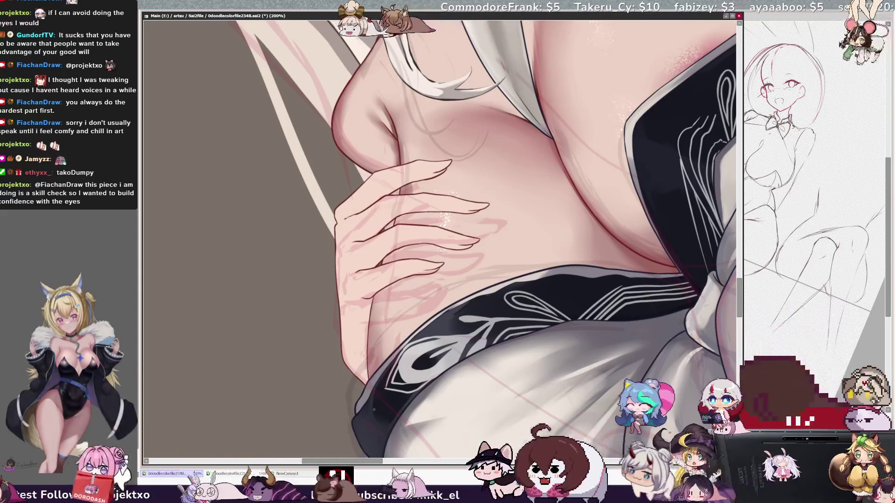
key(h)
key(minus)
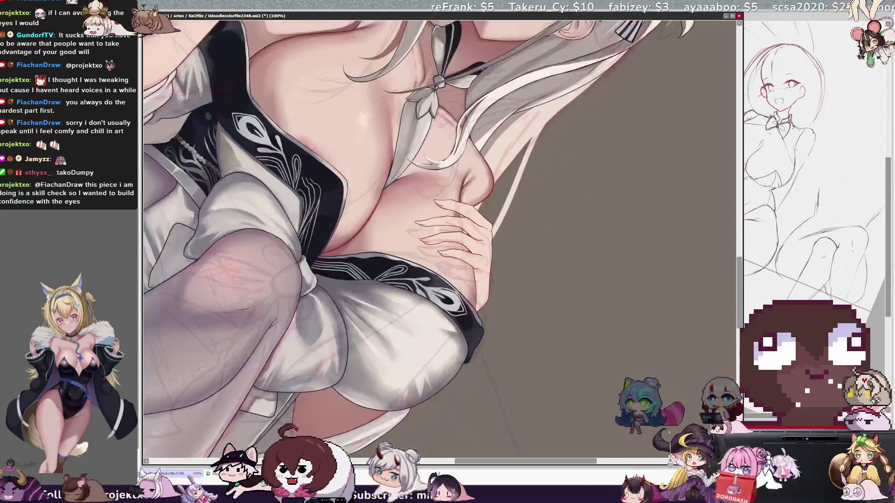
- Unflip the view, pan over to the clasped hands, and zoom from 100% to 150%
key(h)
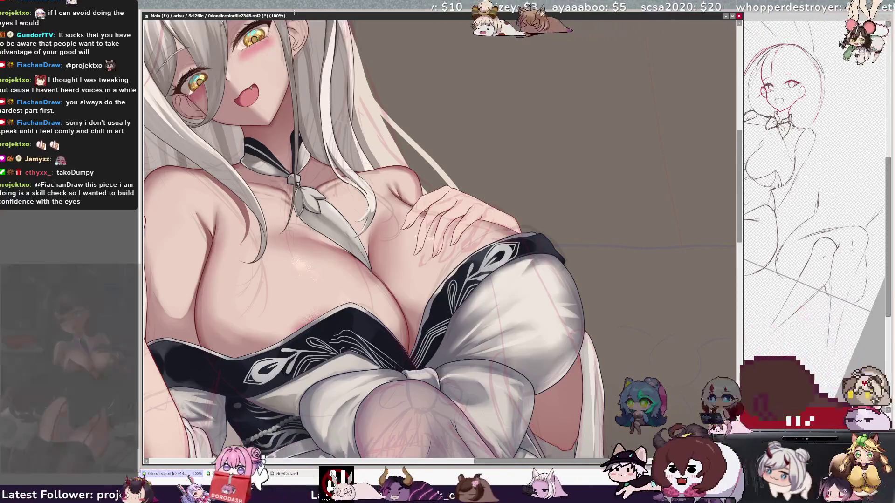
drag(496, 463, 480, 462)
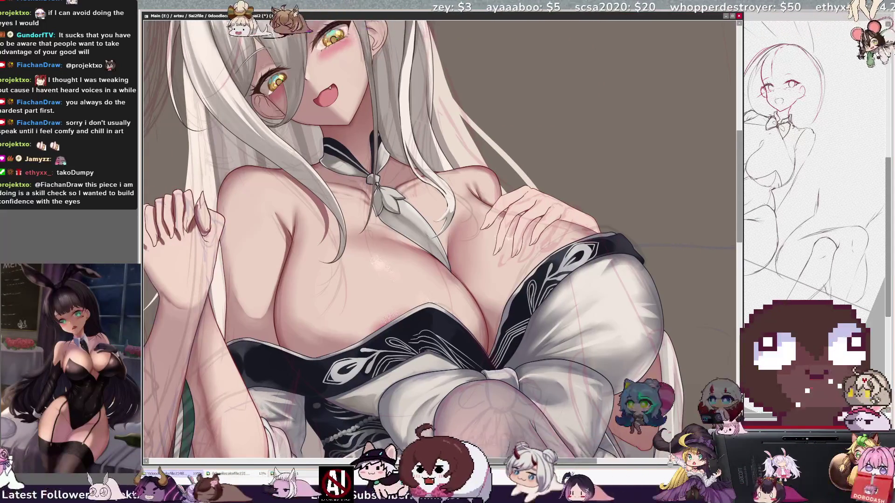
drag(247, 252, 357, 251)
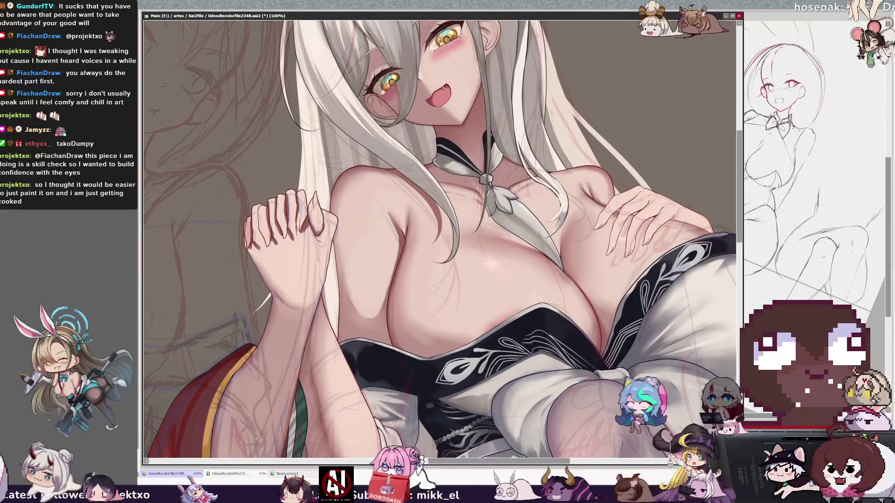
key(bracketleft)
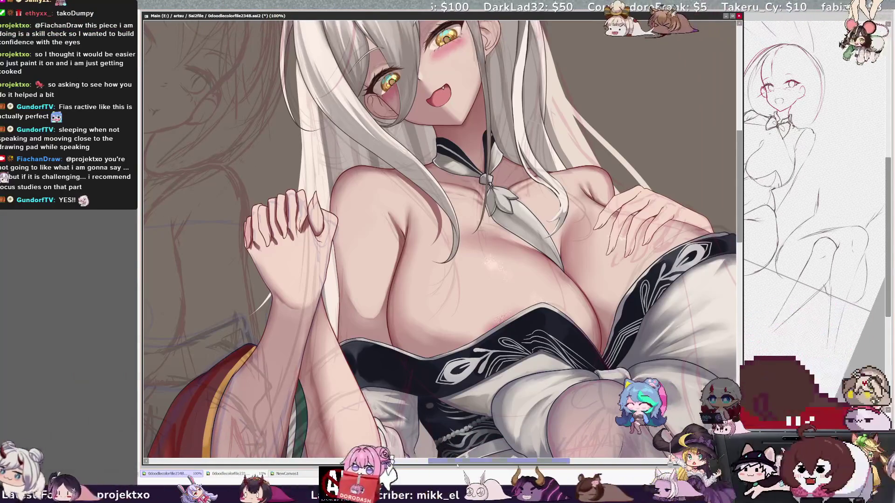
drag(456, 465, 443, 460)
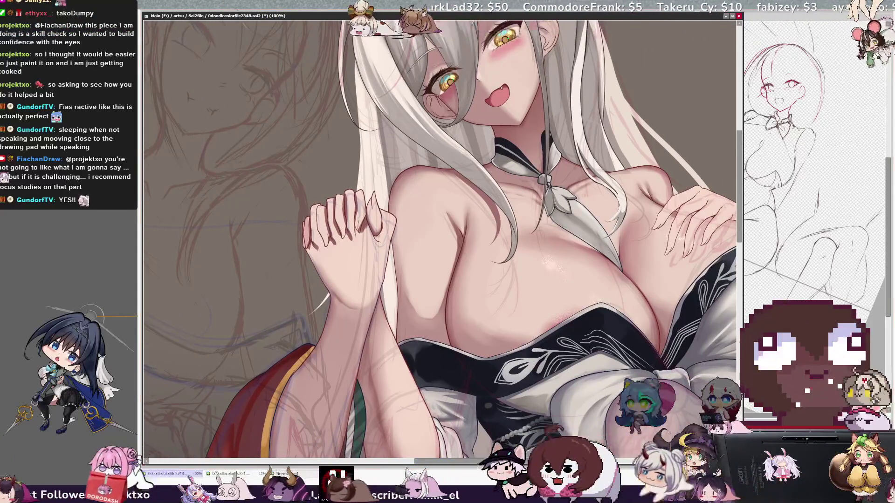
key(ctrl+plus)
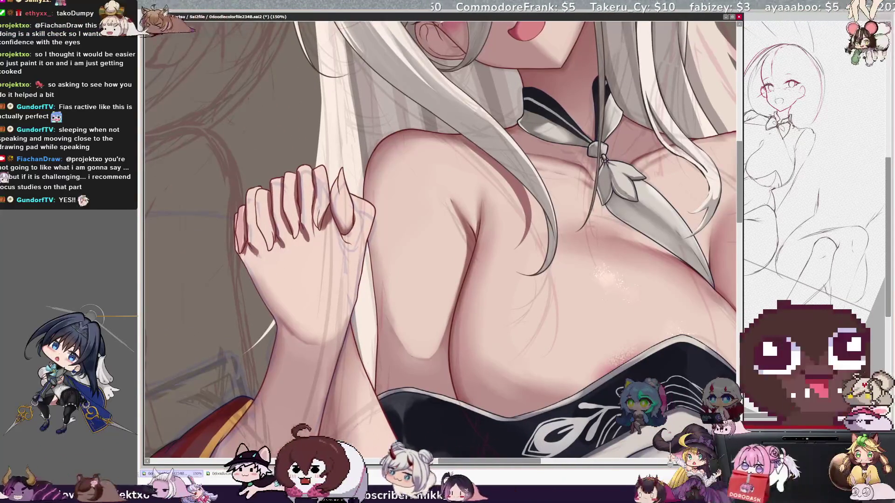
- Undo a stroke on the finger and shrink the brush down toward size 13
drag(486, 464, 470, 463)
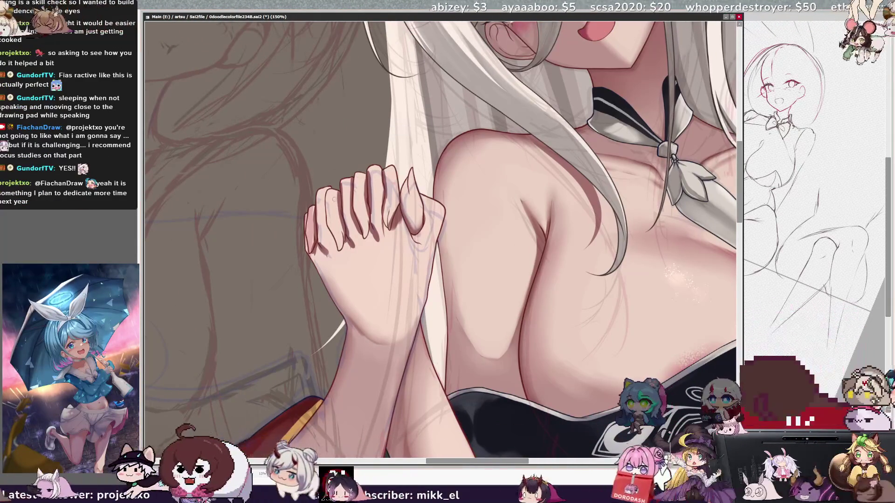
key(ctrl+z)
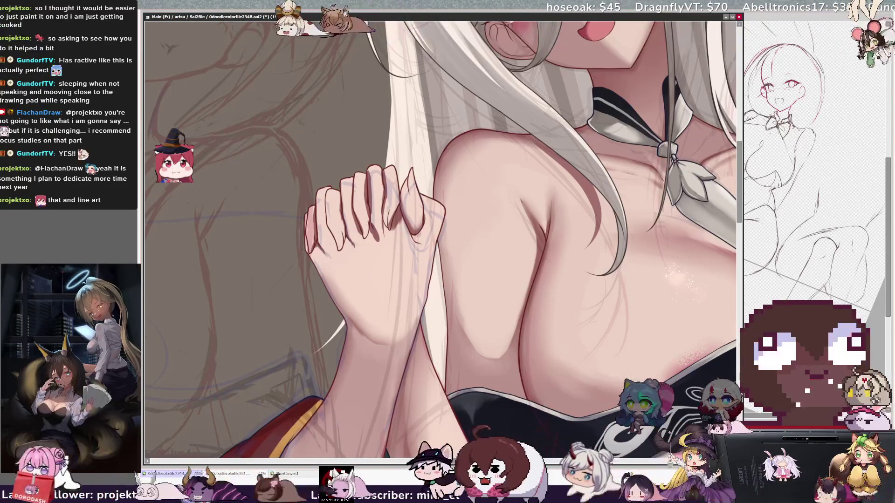
key(bracketleft)
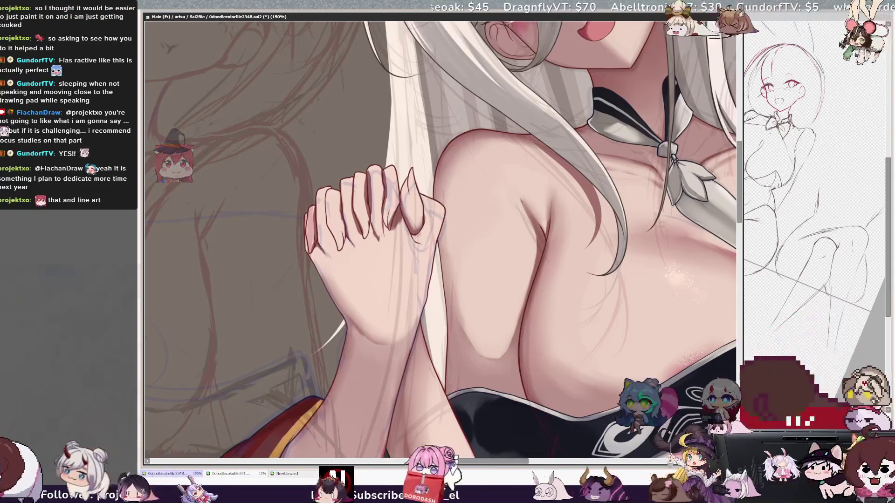
key(bracketleft)
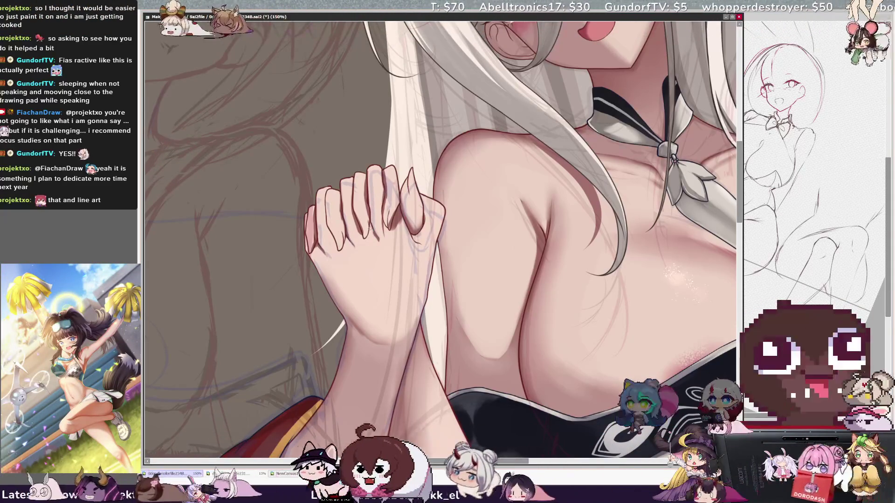
key(bracketleft)
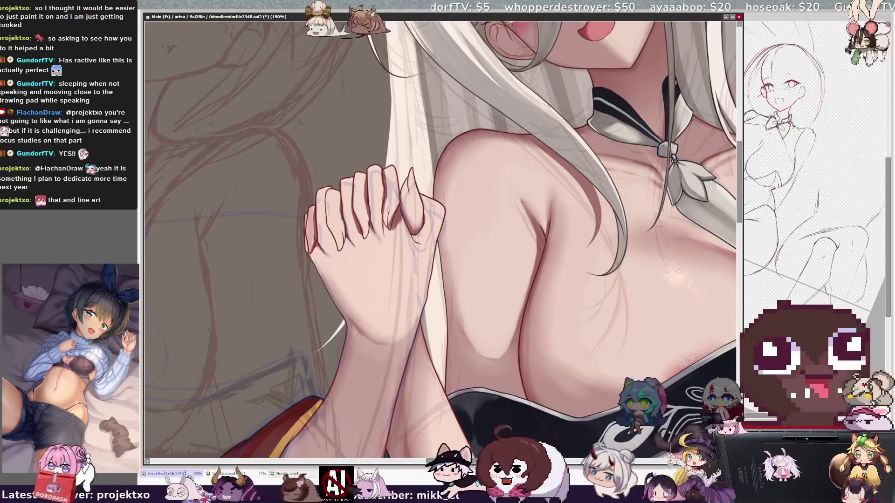
key(bracketleft)
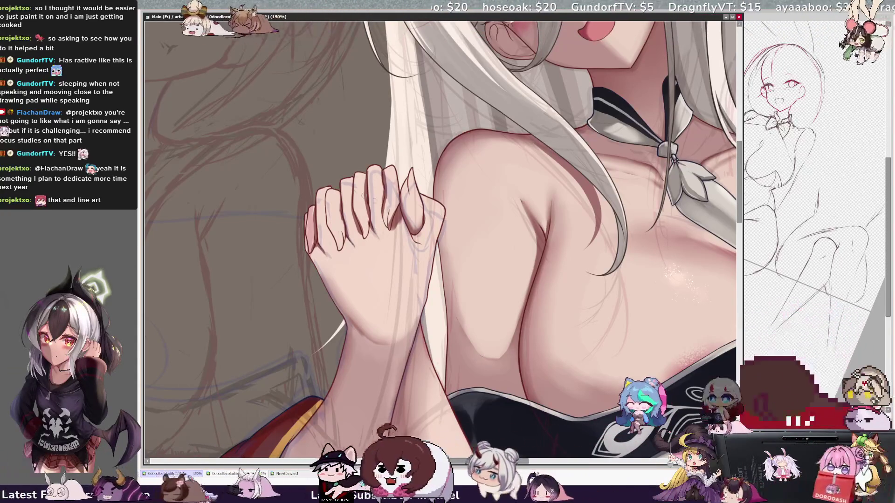
- Fine-tune the brush to about size 12, then zoom out to 75% to see the whole girl
key(bracketleft)
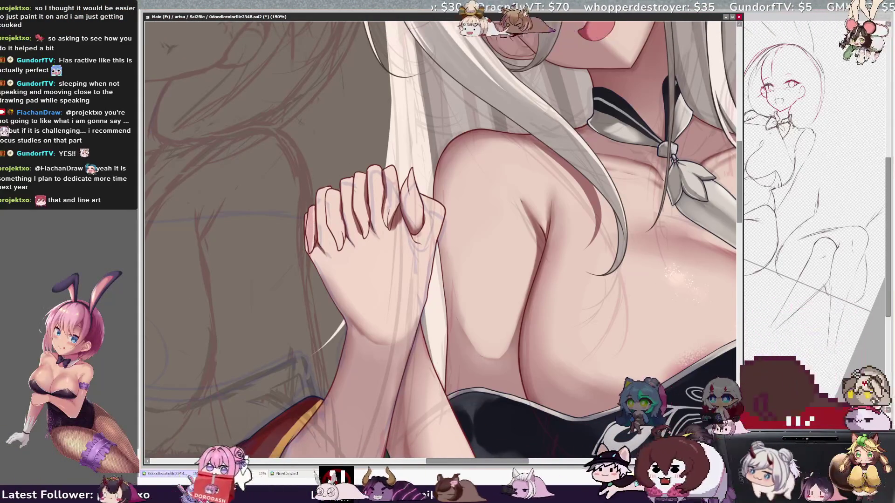
key(bracketleft)
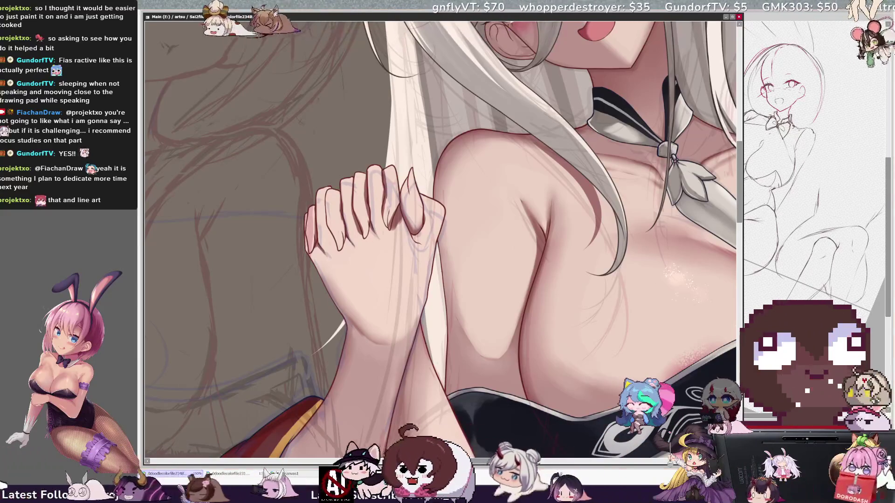
key(bracketleft)
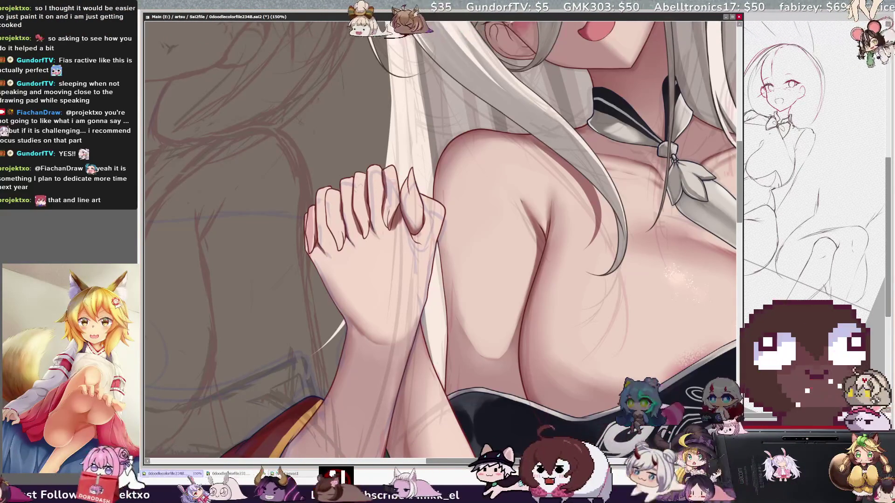
key(])
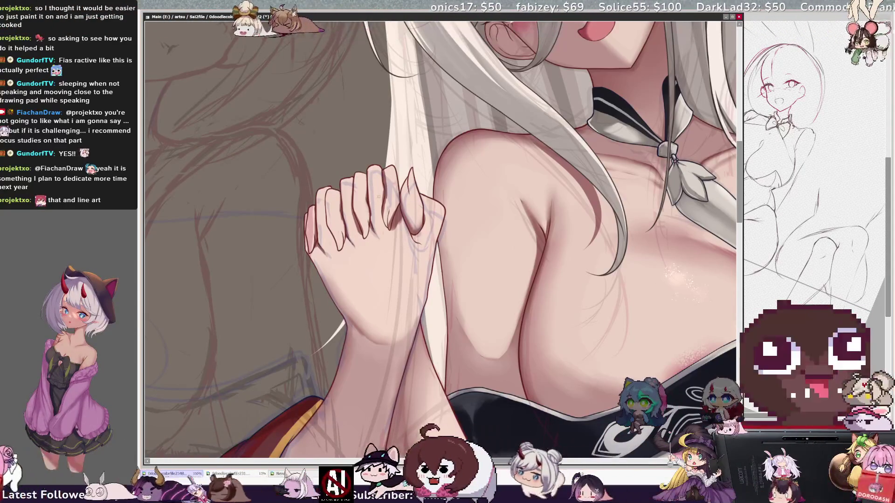
key(])
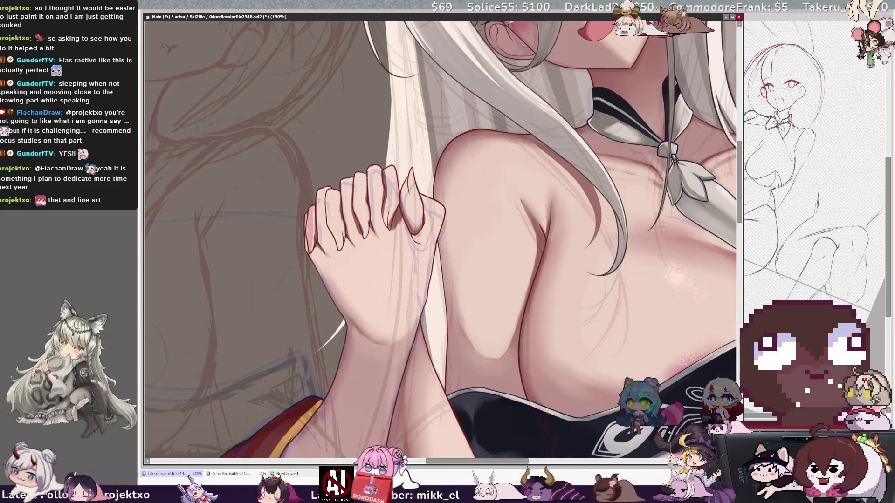
key(minus)
key(minus)
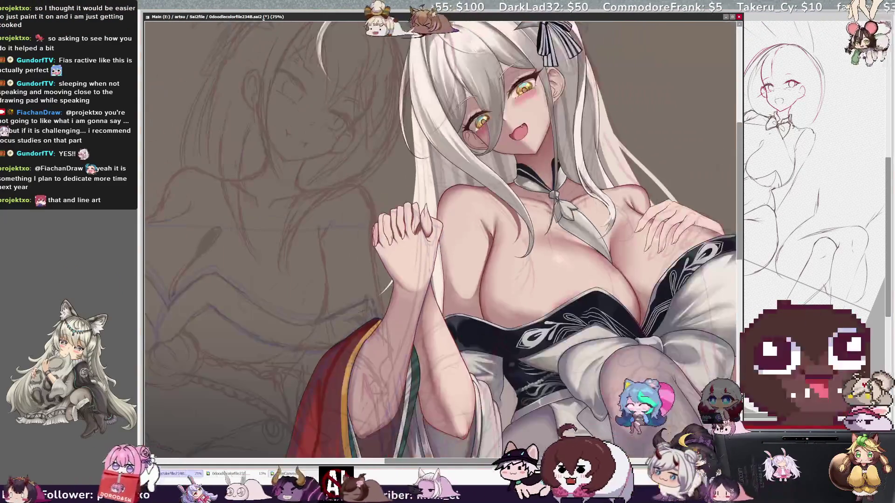
- Tilt the canvas a few rotation steps and scroll down to frame the torso and clasped hands
key(End)
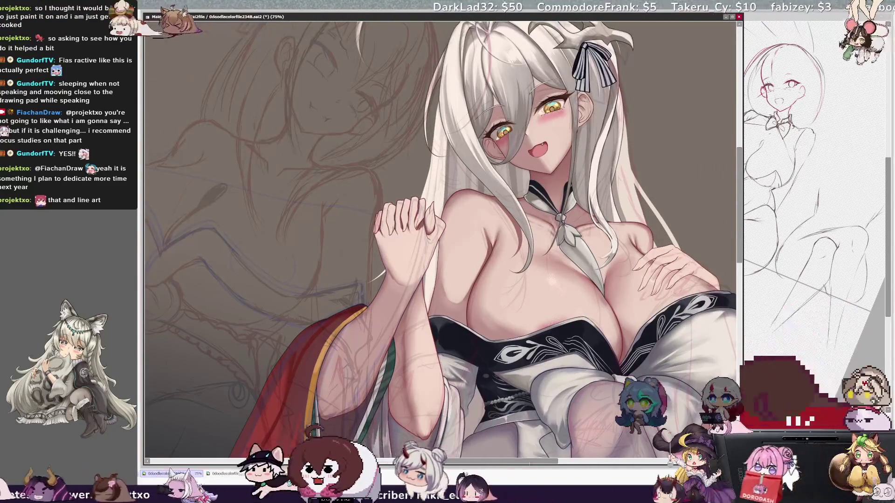
key(End)
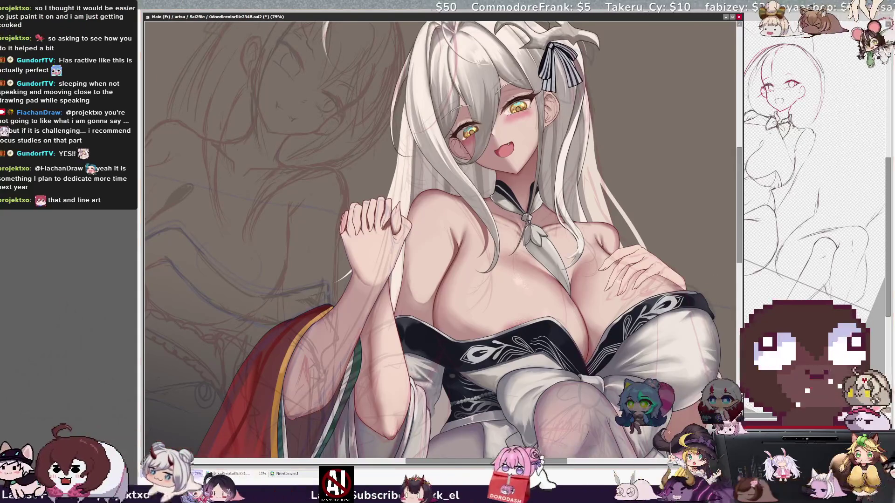
key(End)
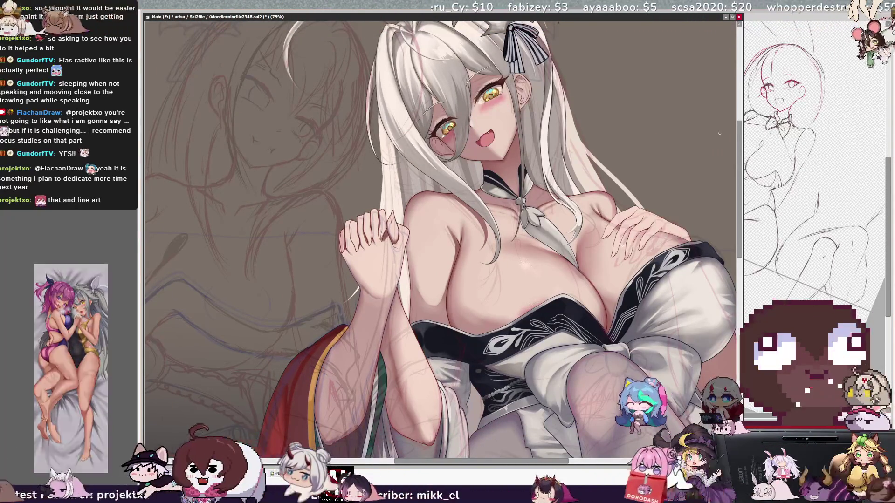
drag(734, 148, 741, 174)
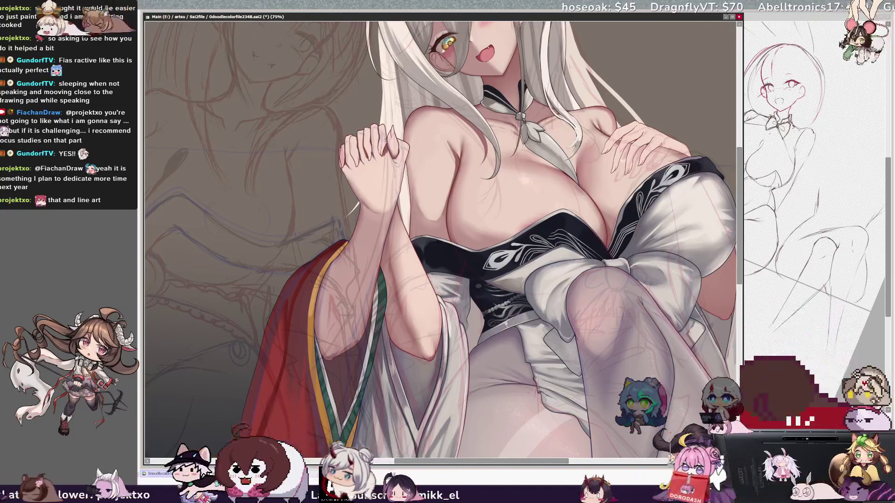
- Shrink the brush to size 10–11 for the hands, then hide the brown sketch lines
key(bracketleft)
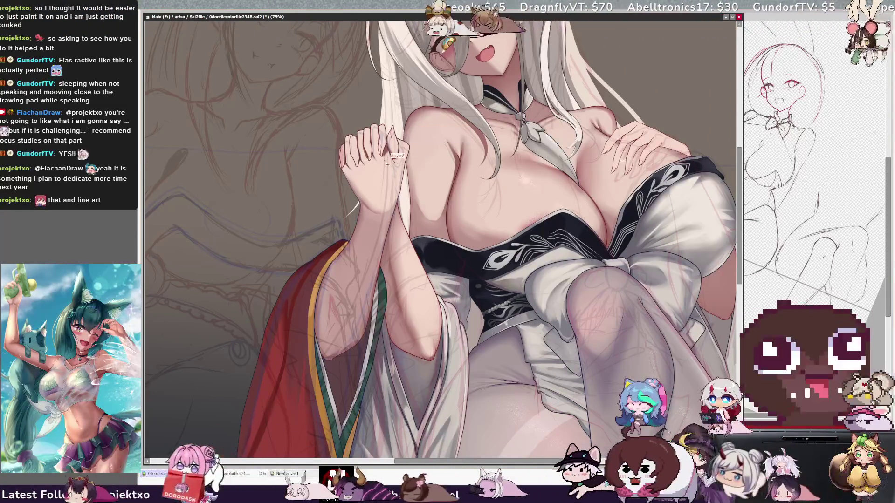
key(bracketleft)
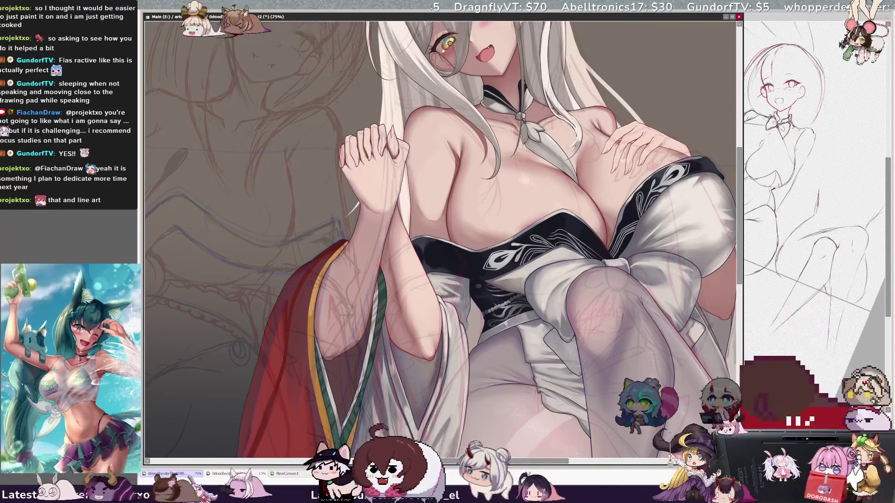
key(bracketleft)
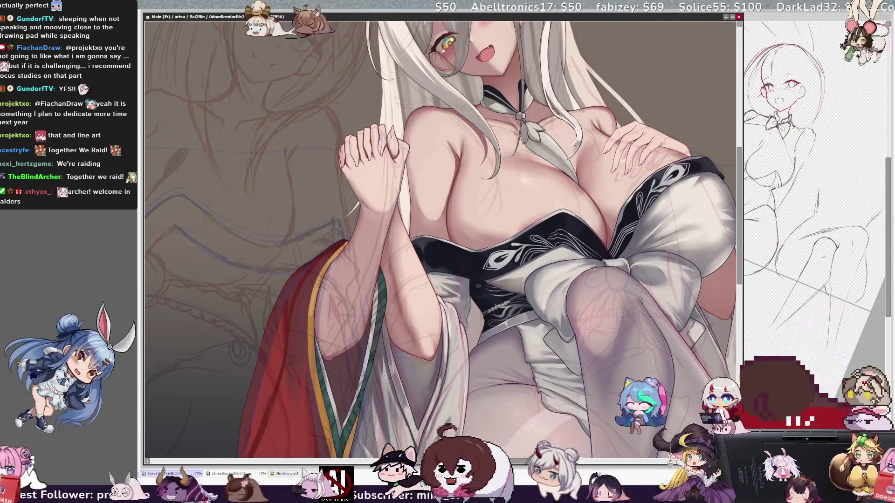
key(bracketleft)
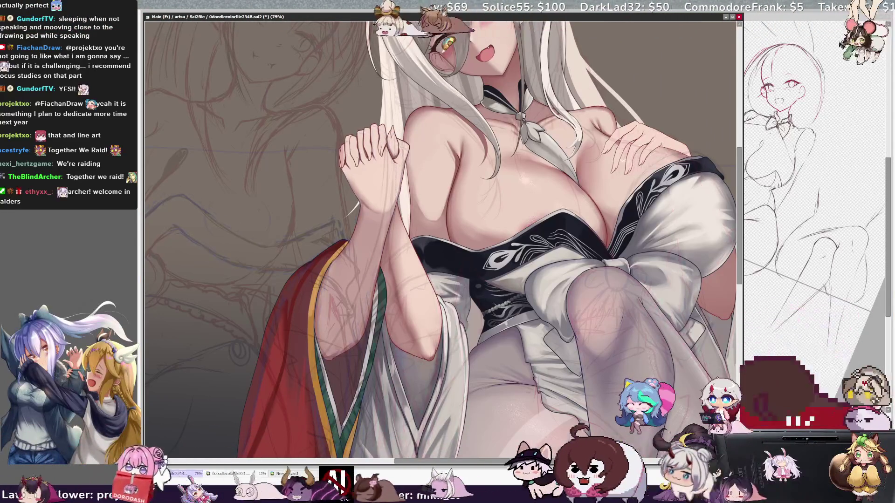
key(ctrl+z)
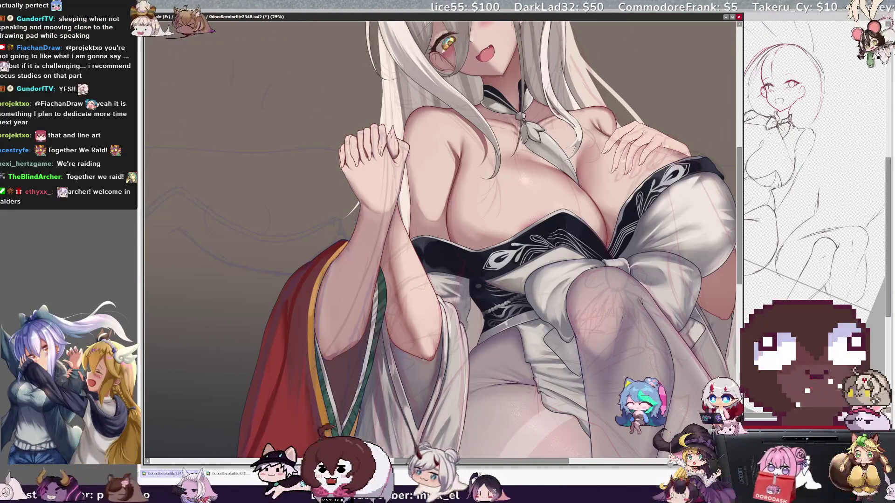
- Restore the brown sketch lines and bring up the brush size adjuster on the canvas
key(ctrl+y)
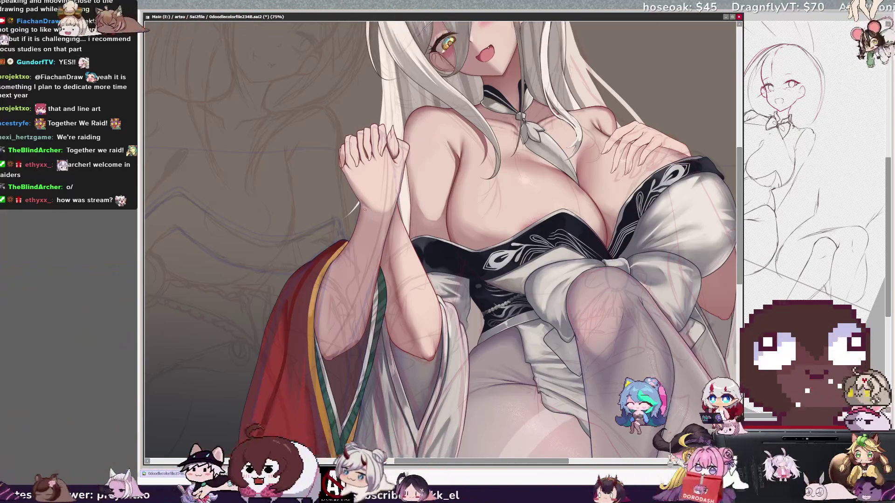
right_click(361, 214)
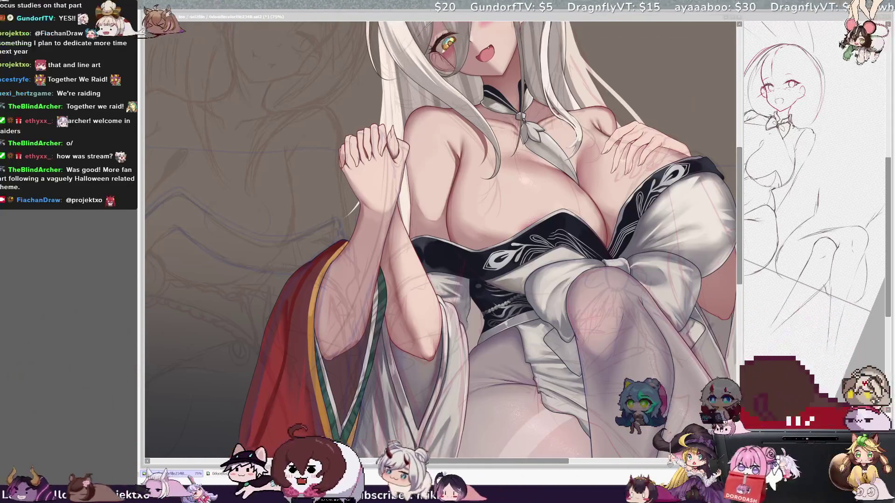
- Refocus the drawing window, scroll up to frame the face and clasped hands, and check brush size
key(alt+Tab)
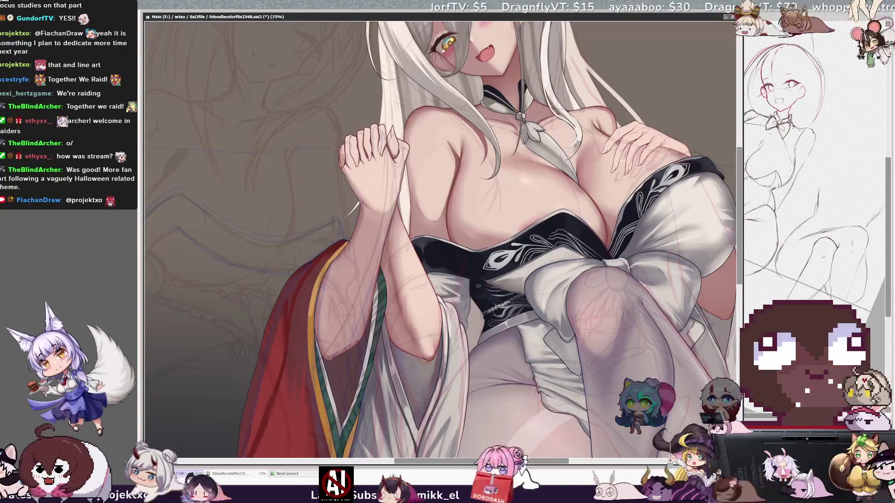
drag(739, 183, 740, 163)
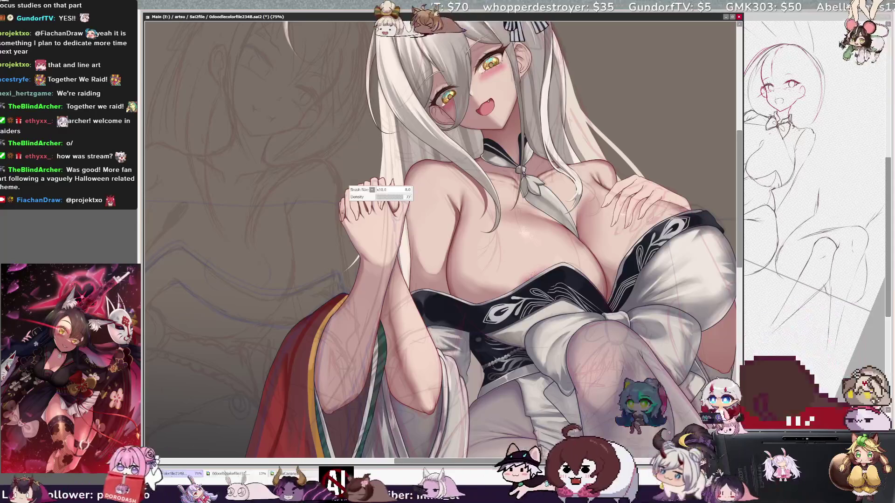
key(bracketright)
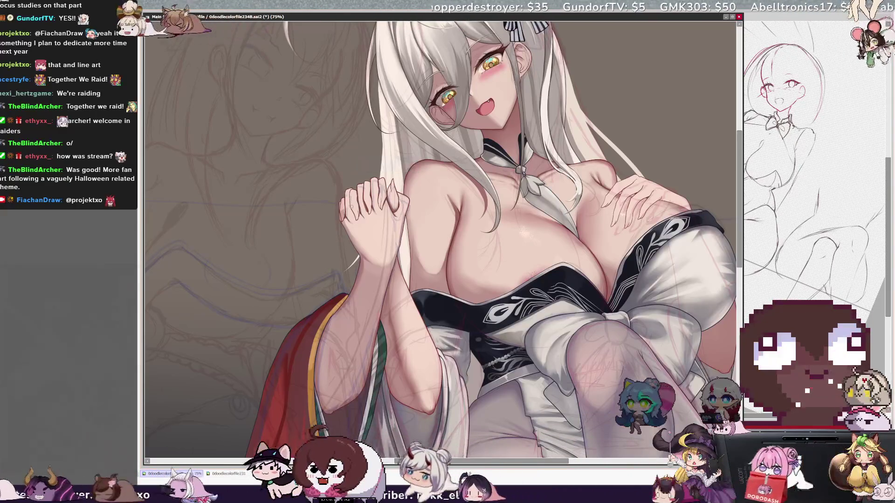
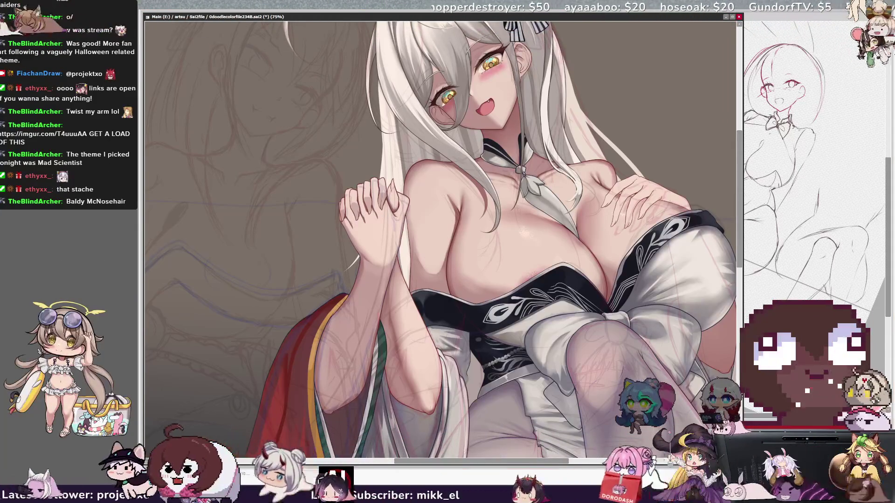
- Step the brush size up from 12 through 18 to about 76
key(bracketleft)
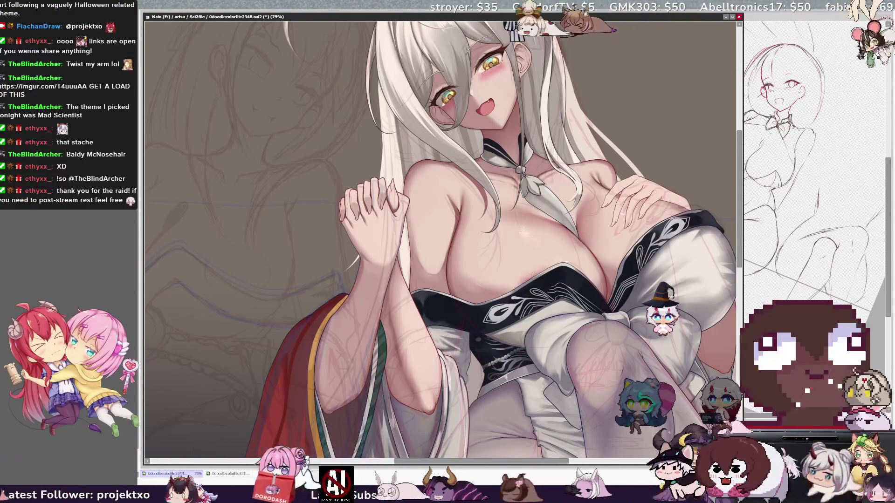
key(bracketleft)
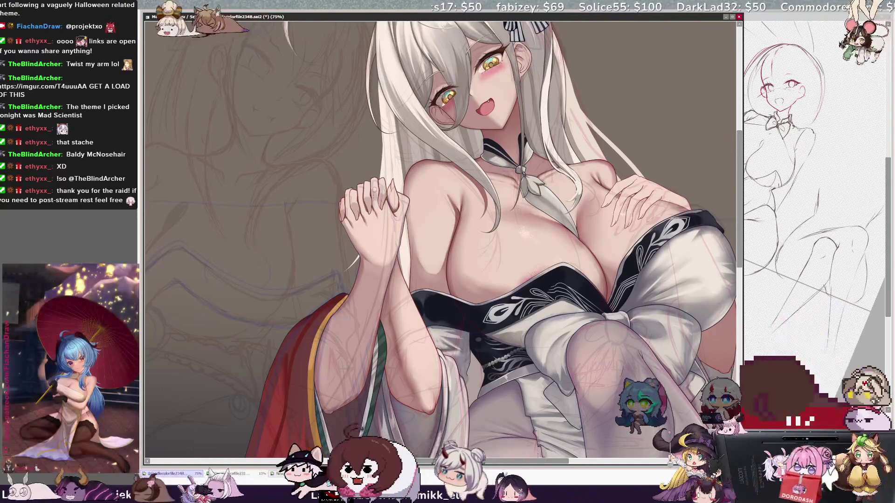
key(bracketleft)
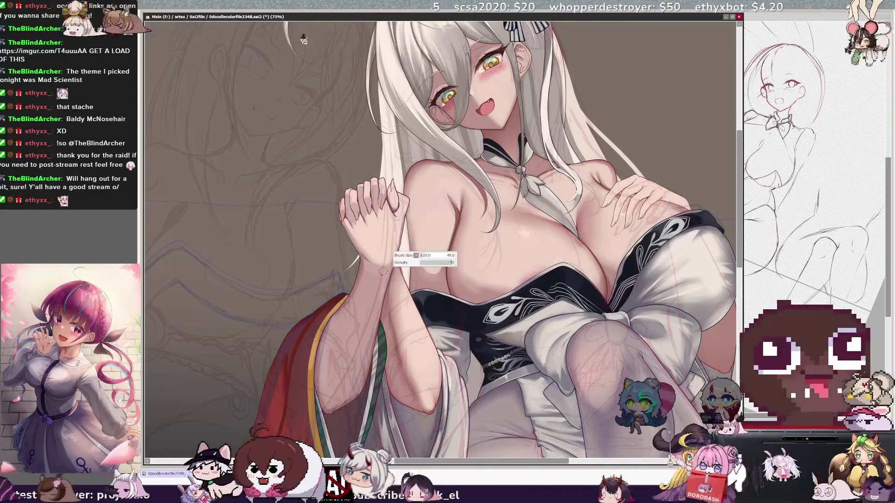
drag(379, 238, 375, 275)
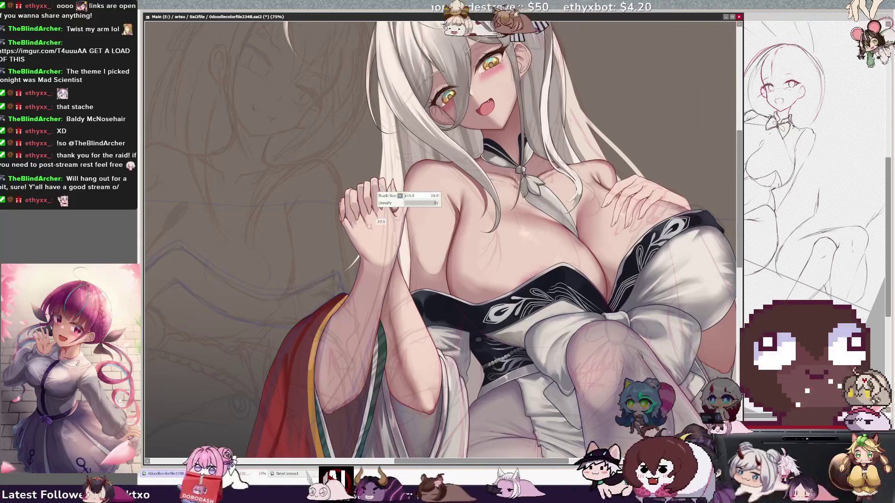
- Nudge the enlarged brush up one more size step
key(bracketright)
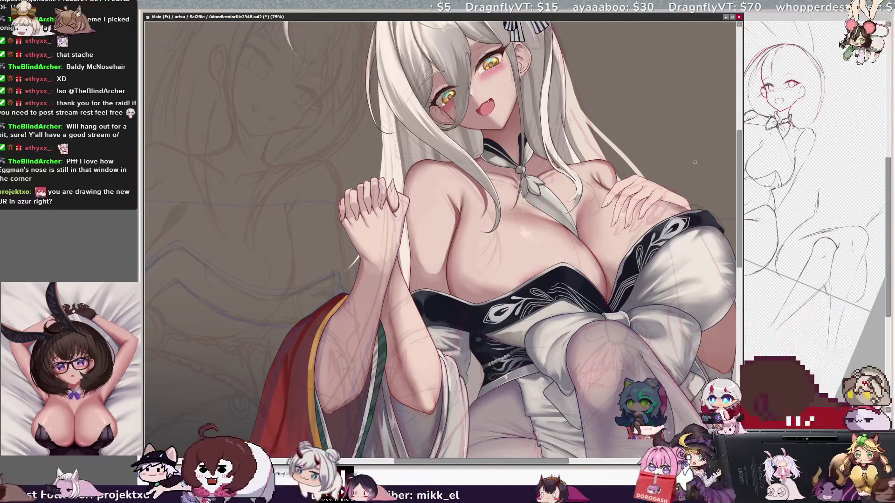
- Pan the canvas and bring the brush size through 23 down to about 13
scroll(441, 223, right, 1)
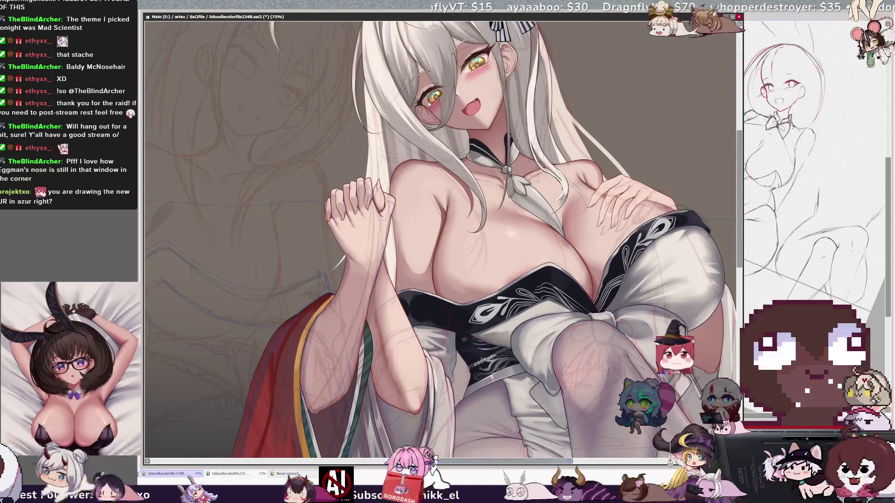
scroll(441, 240, up, 1)
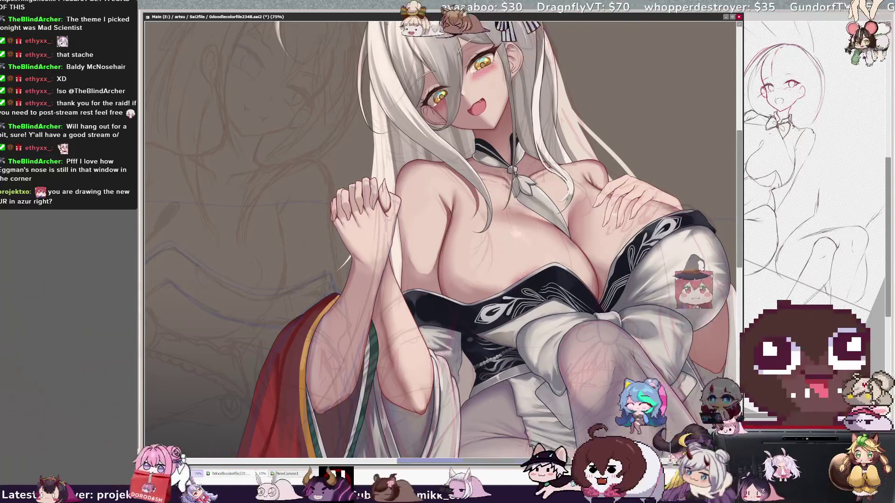
scroll(441, 239, right, 1)
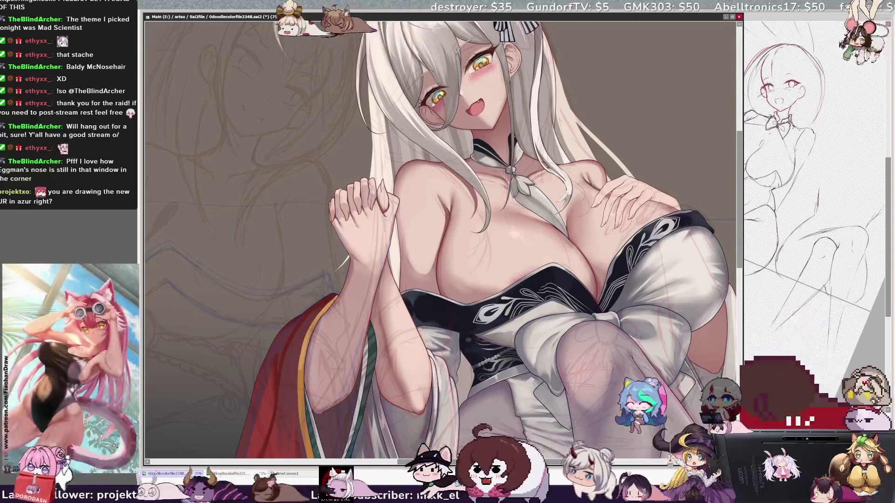
key(bracketleft)
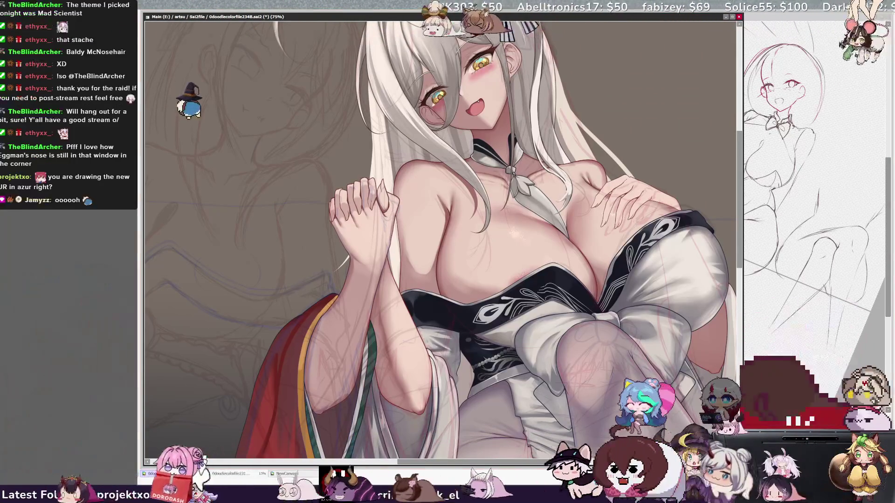
key(bracketleft)
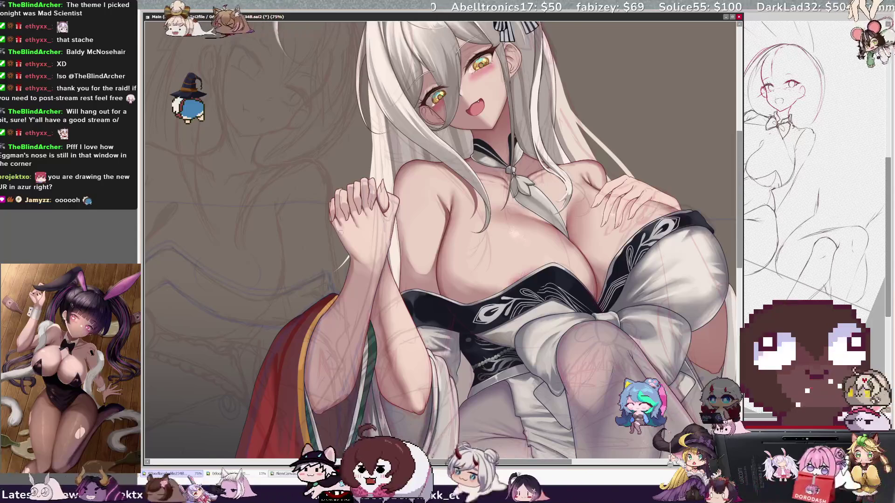
key(bracketleft)
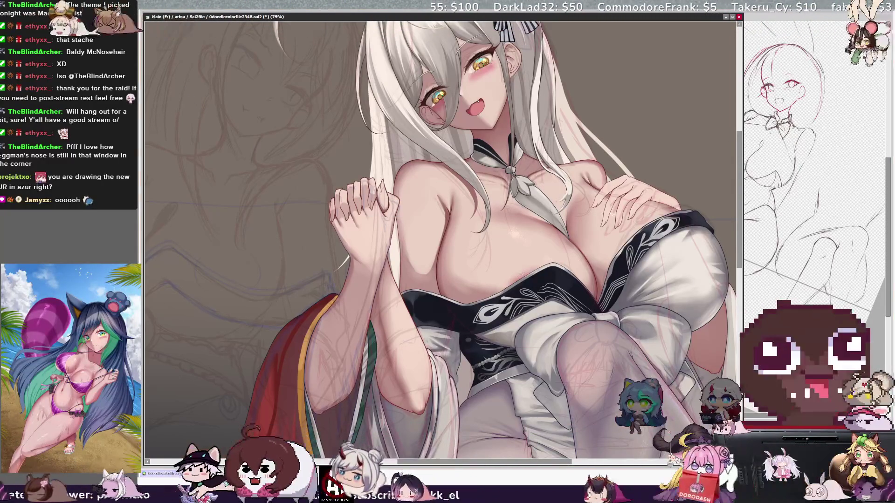
key(bracketright)
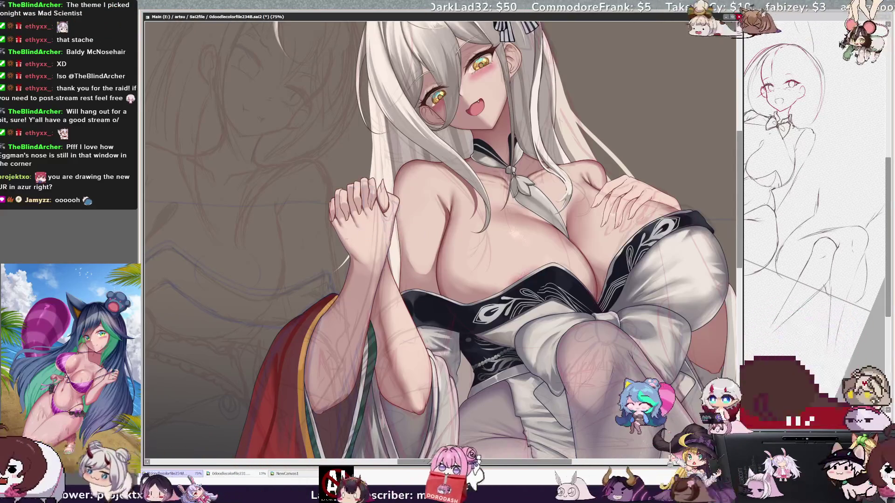
key(bracketright)
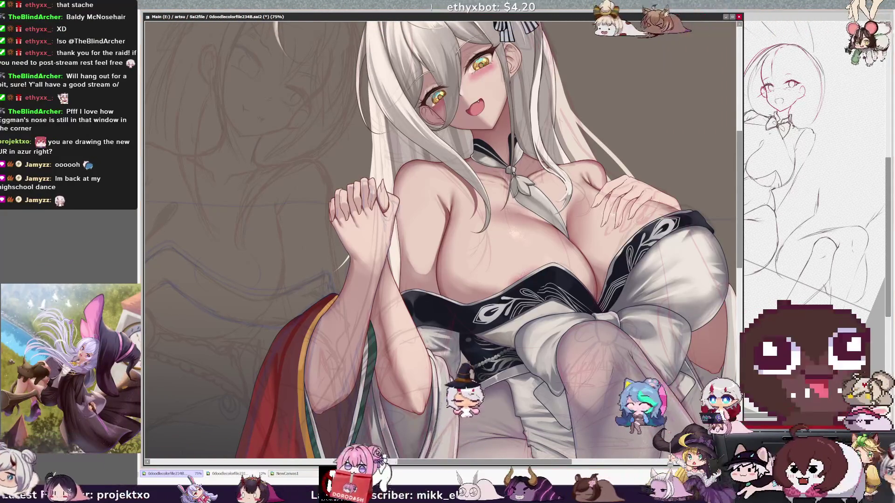
- Rotate the canvas view clockwise and zoom out to 50%
key(End)
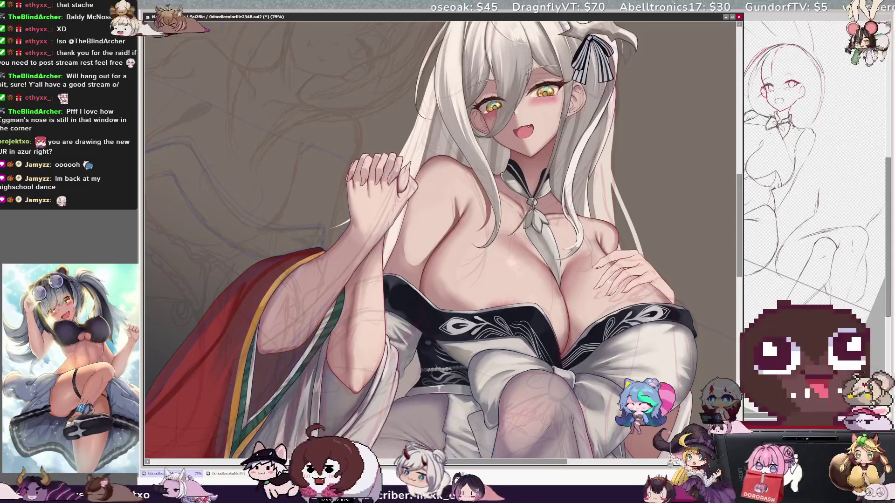
key(minus)
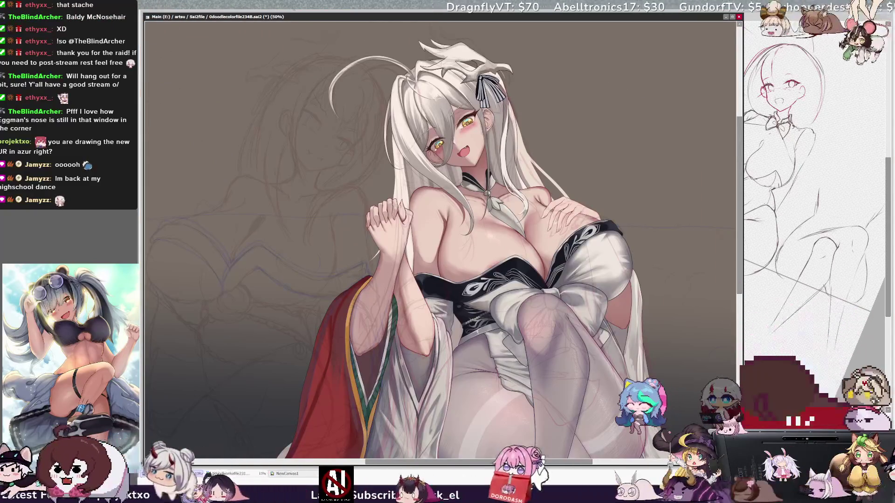
- Center the kneeling figure at 50% zoom and set the brush size to 18
scroll(443, 226, down, 1)
scroll(440, 232, right, 3)
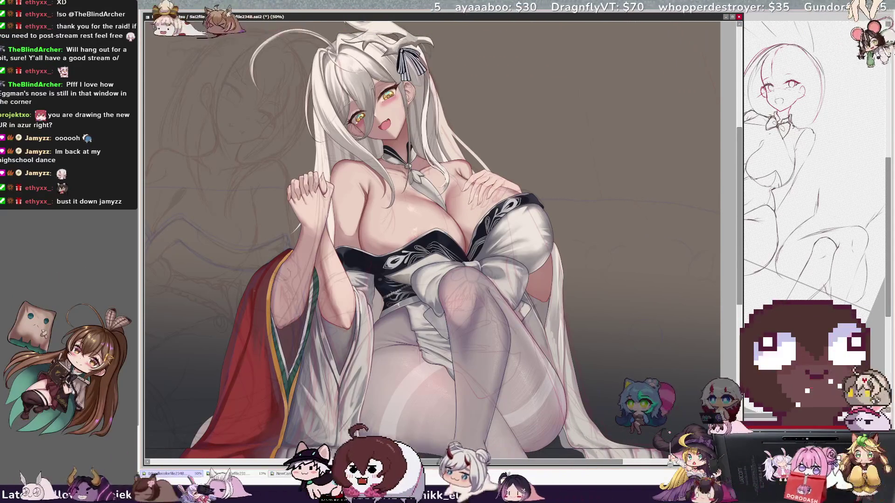
drag(414, 231, 415, 231)
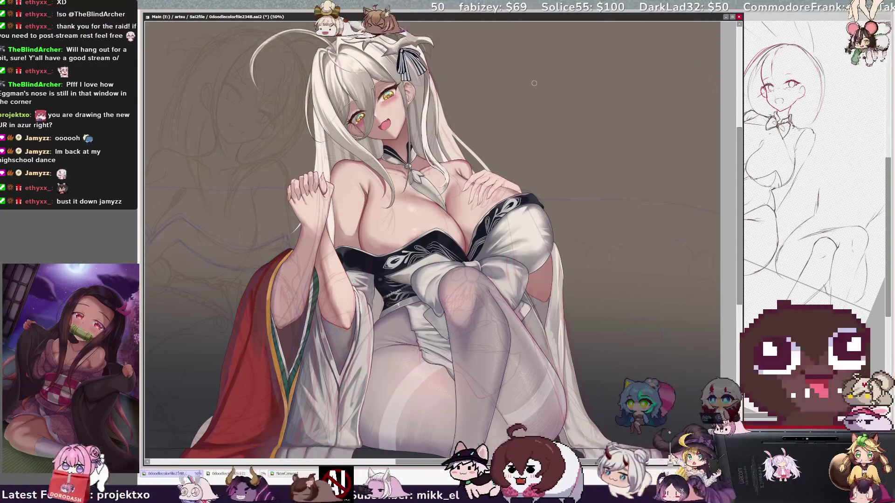
drag(176, 289, 198, 268)
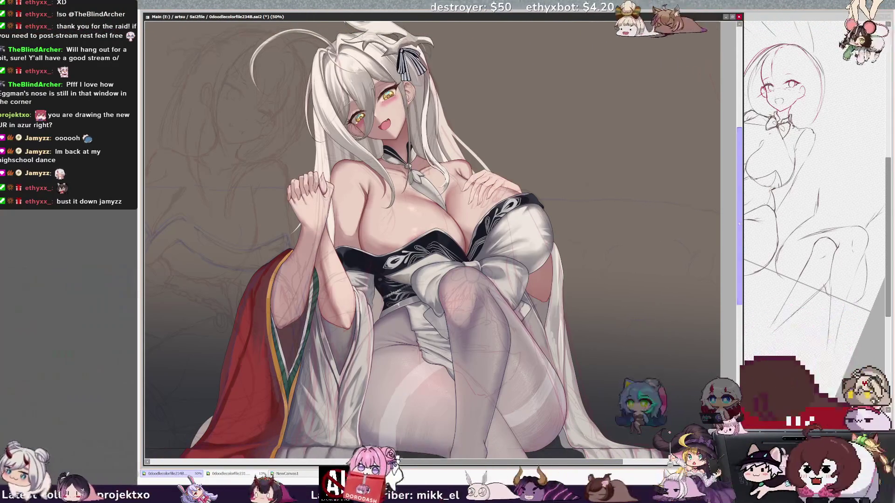
scroll(737, 217, down, 1)
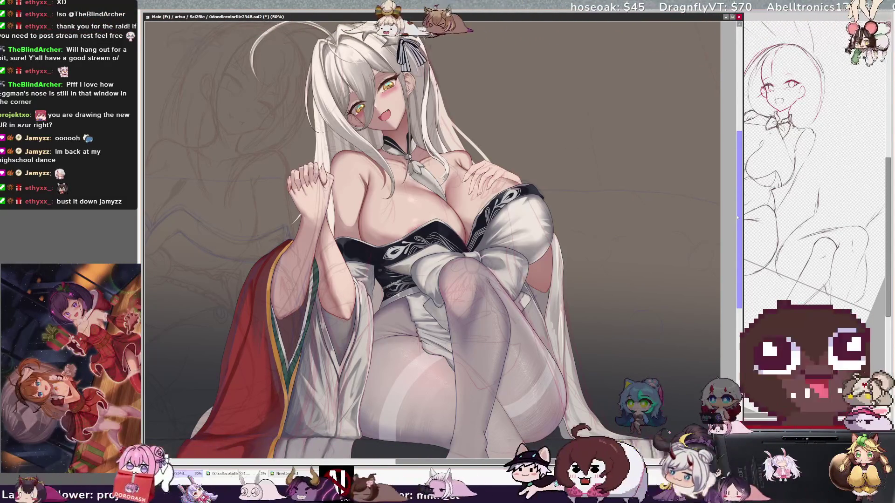
scroll(433, 242, up, 1)
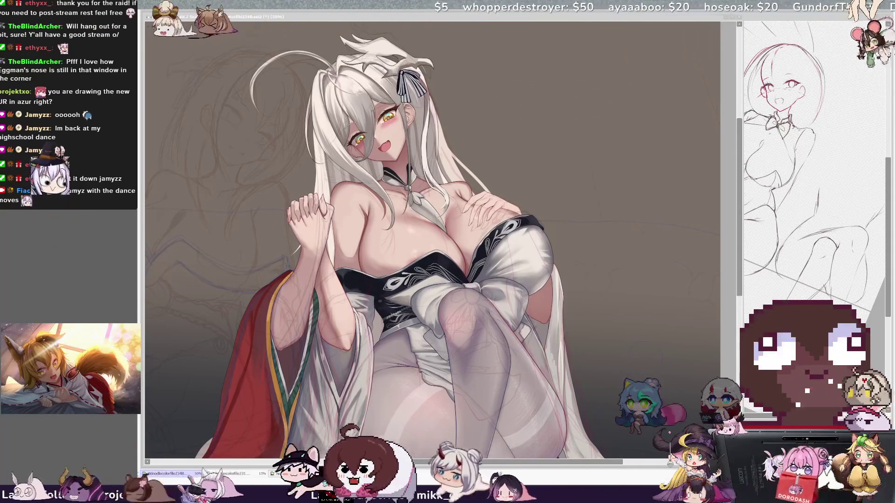
click(606, 397)
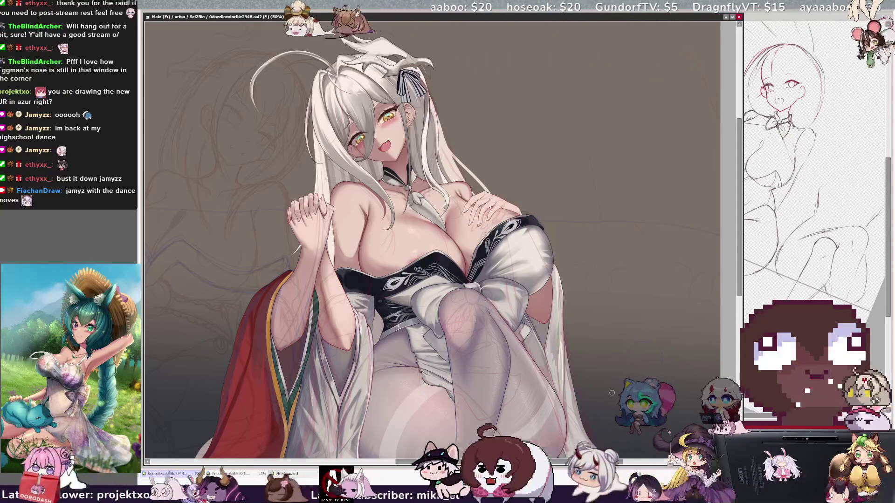
drag(545, 463, 538, 464)
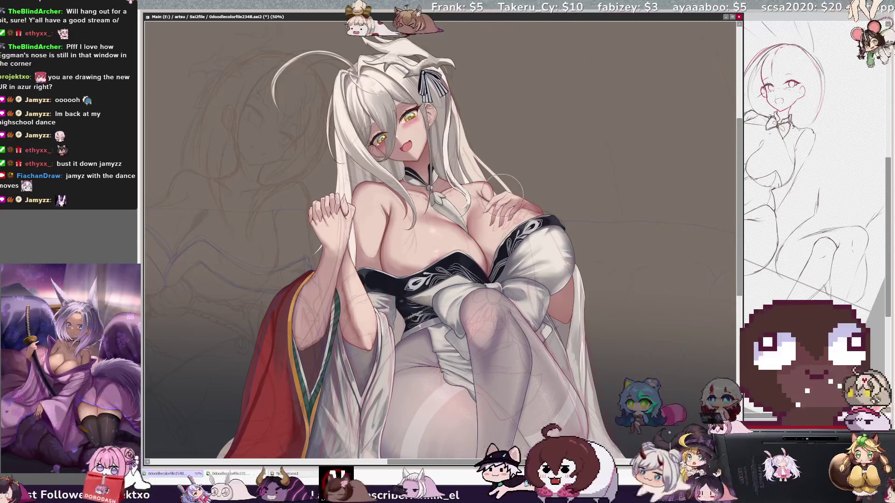
- At 75% zoom with a larger eraser, remove the faint pink sketch lines over the knee
key(bracketright)
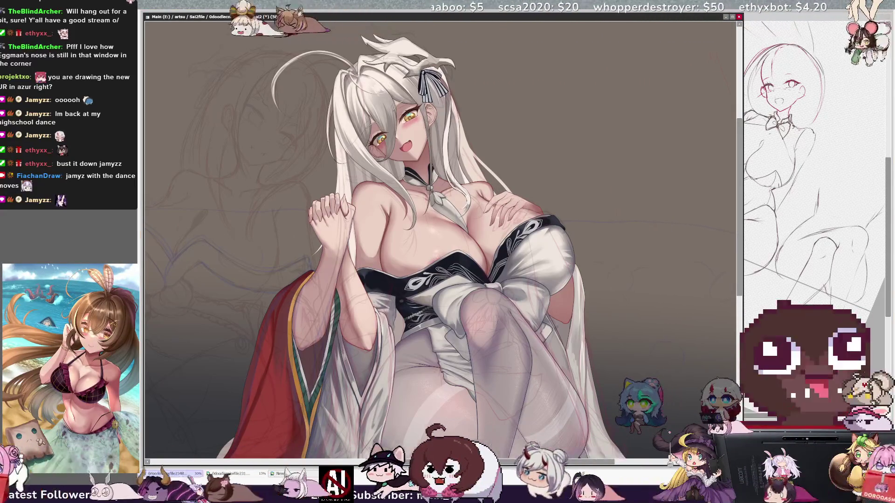
key(ctrl+plus)
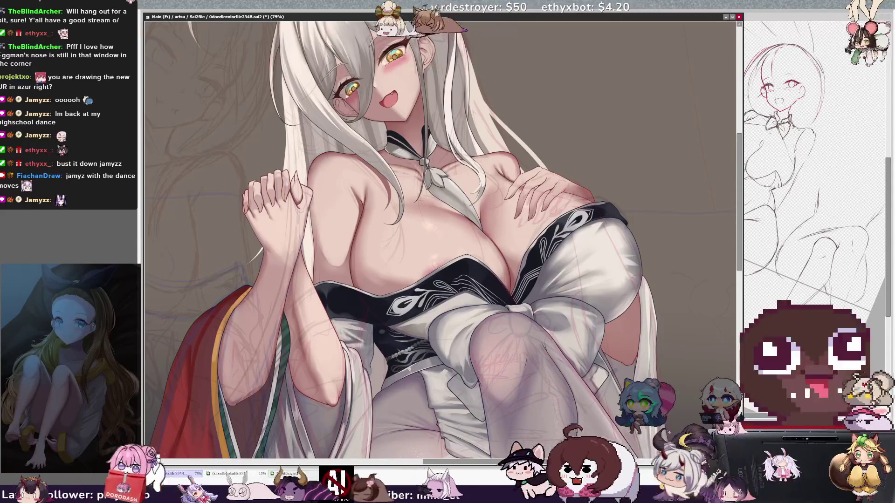
drag(487, 346, 510, 370)
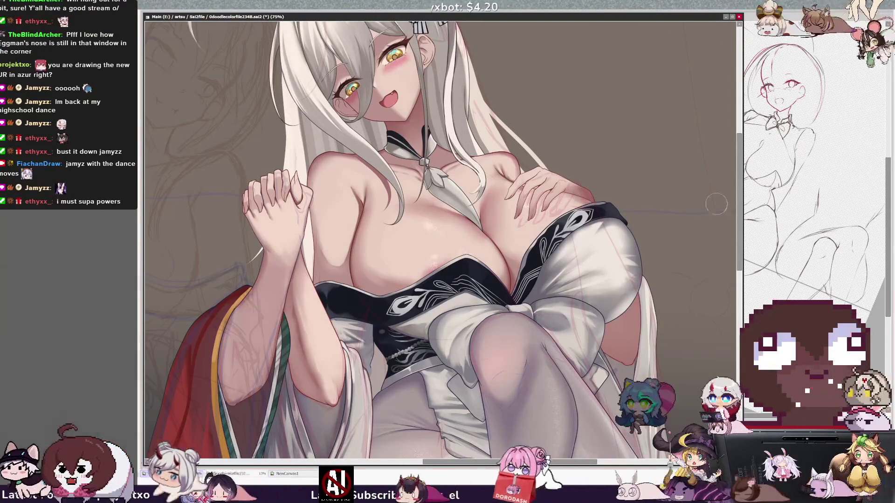
key(minus)
key(minus)
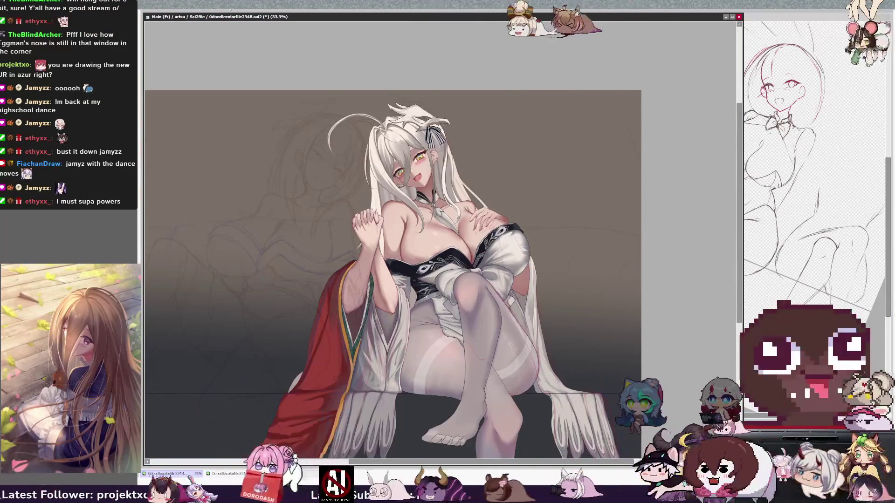
- Mirror the view to check the drawing, then undo a trial light streak over the hand
key(h)
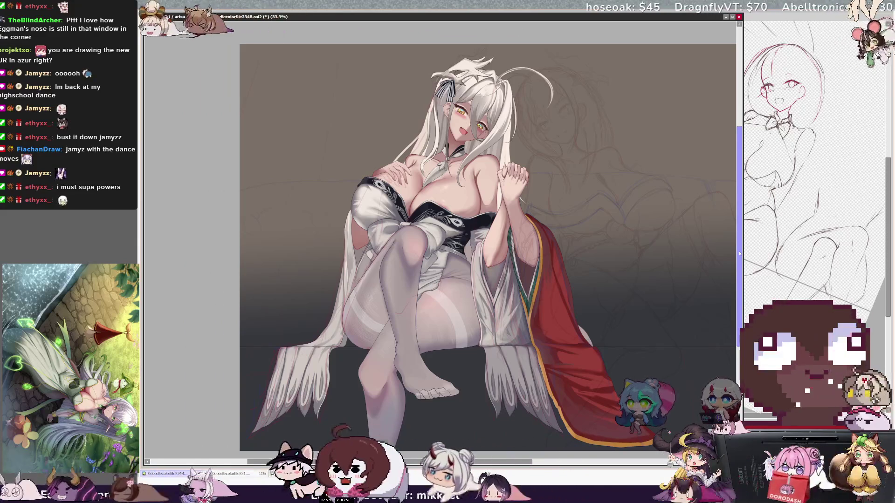
key(h)
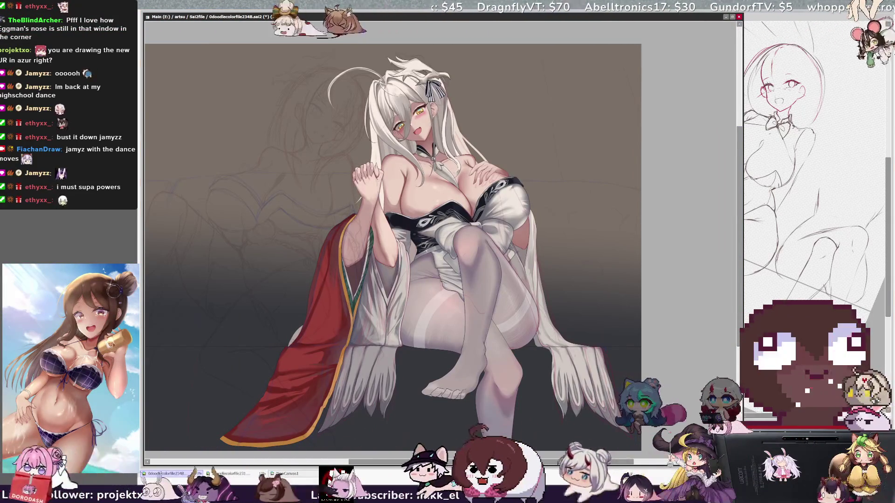
drag(470, 182, 501, 164)
key(ctrl+z)
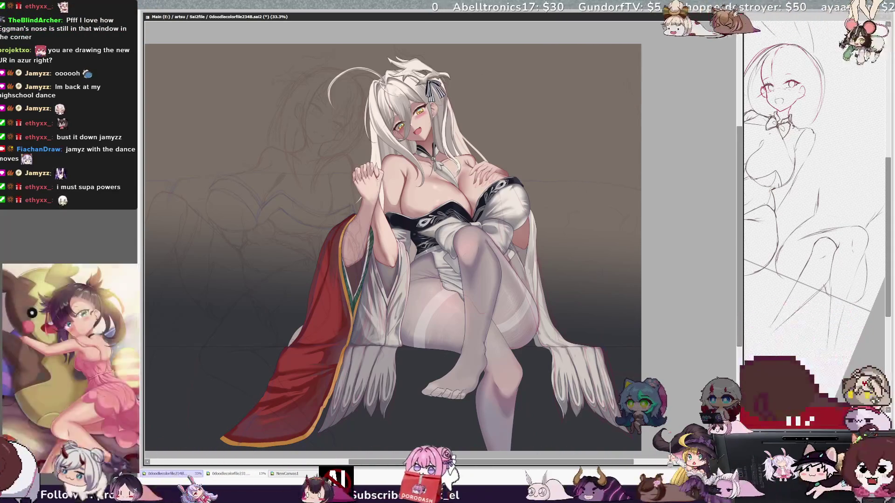
scroll(466, 187, up, 5)
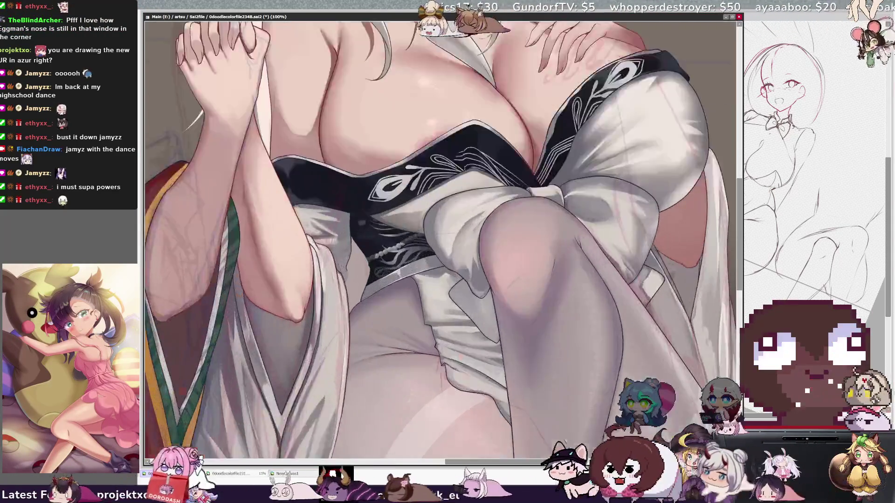
- Tilt the view, straighten it upright, and mirror it left-right
scroll(438, 213, down, 1)
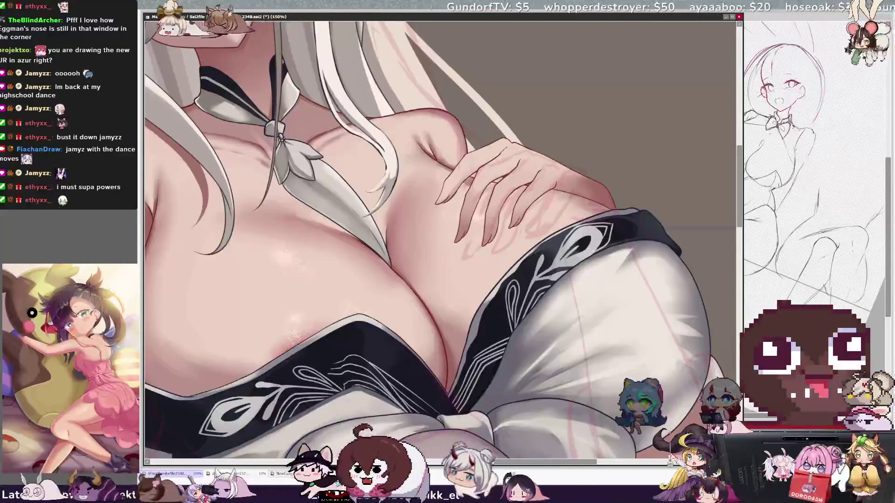
key(Delete)
key(Delete)
key(Delete)
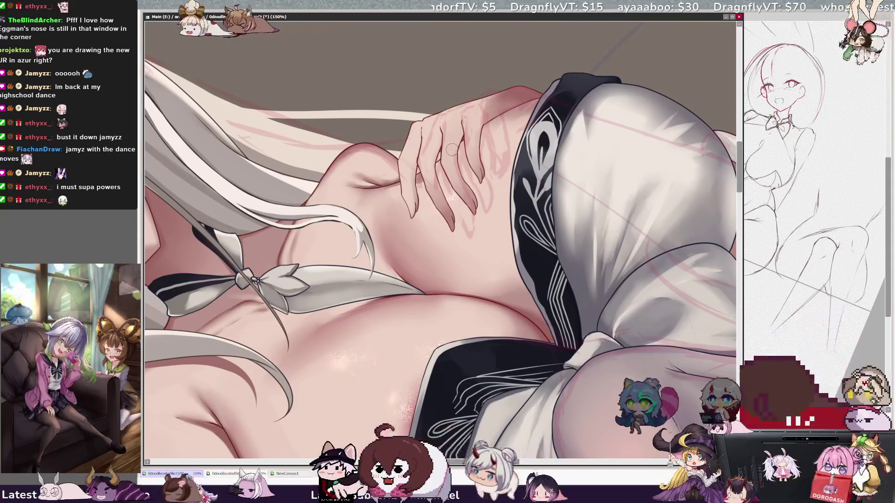
key(Escape)
key(h)
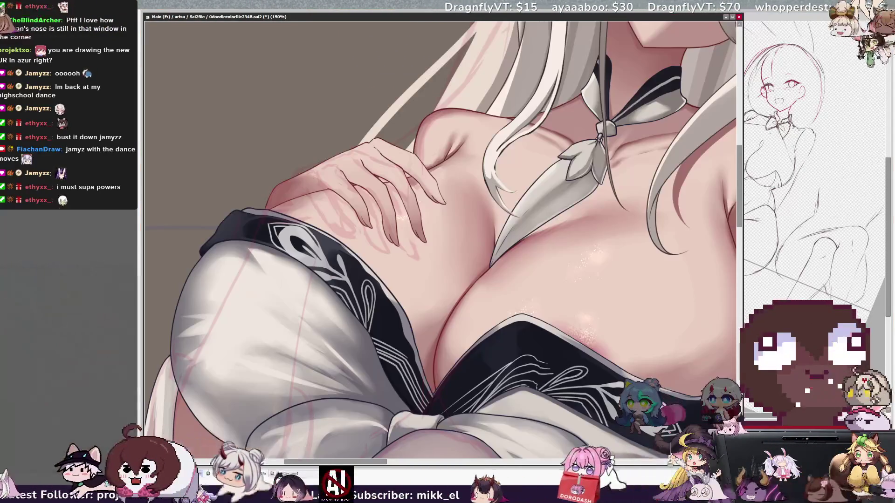
- Shrink the brush, pick Layer8 from the canvas, and zoom out to 100%
key(bracketleft)
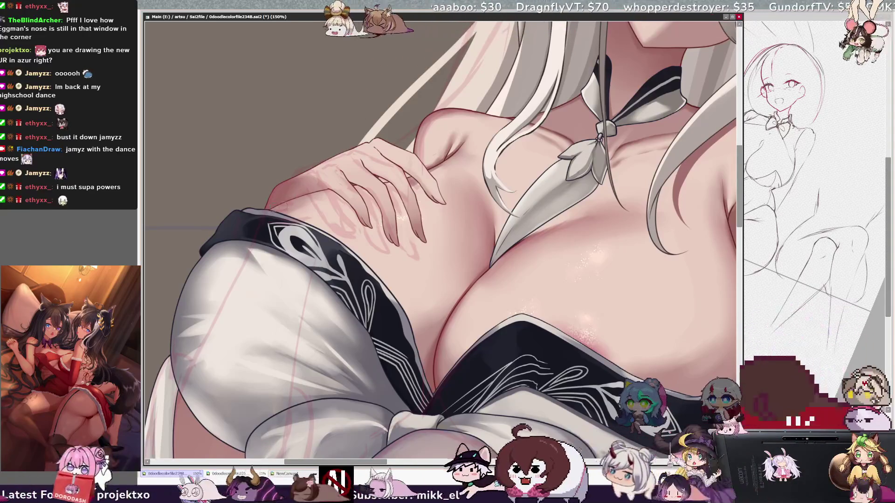
key(bracketleft)
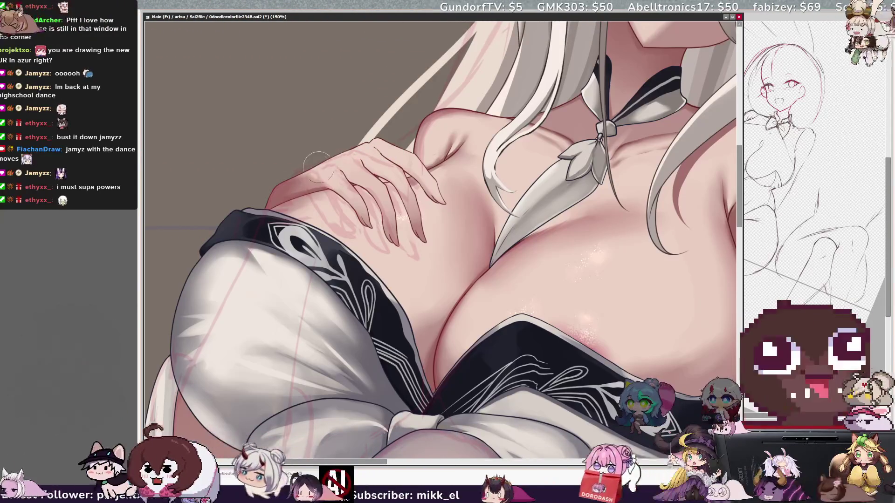
ctrl+shift+click(325, 140)
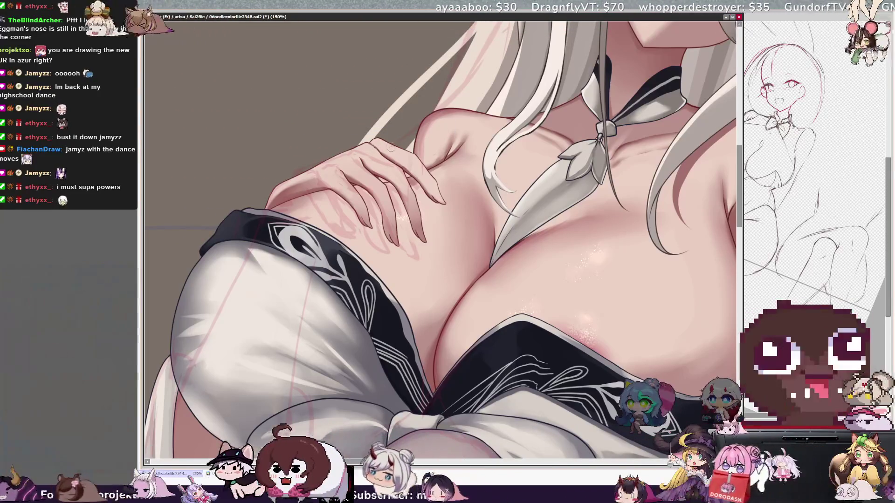
key(minus)
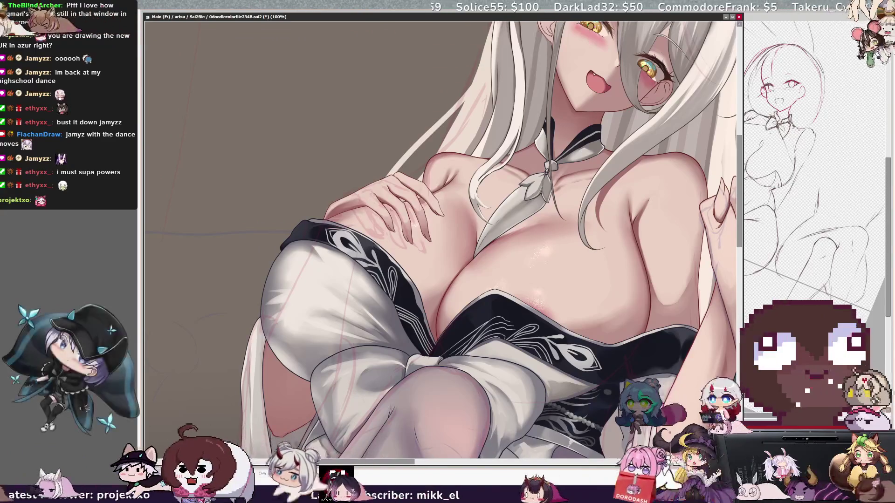
- Unflip the view, move between chest close-ups and the whole figure, ending at 33.3%
key(h)
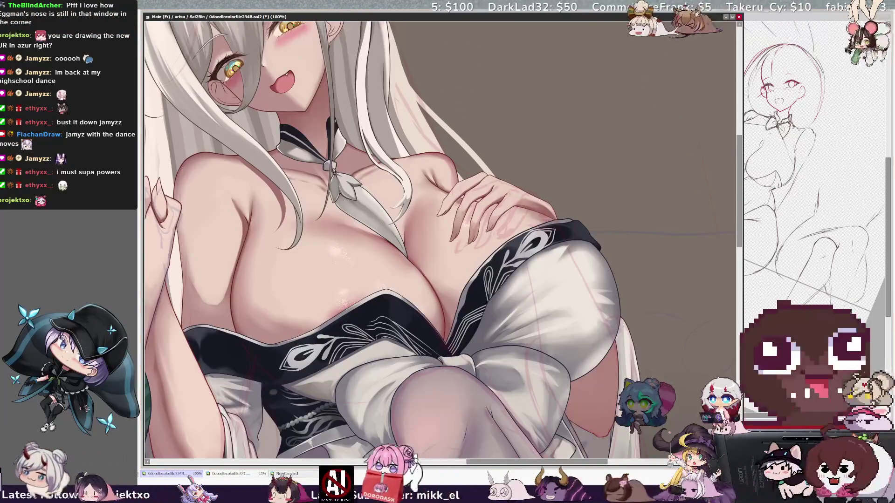
key(ctrl+plus)
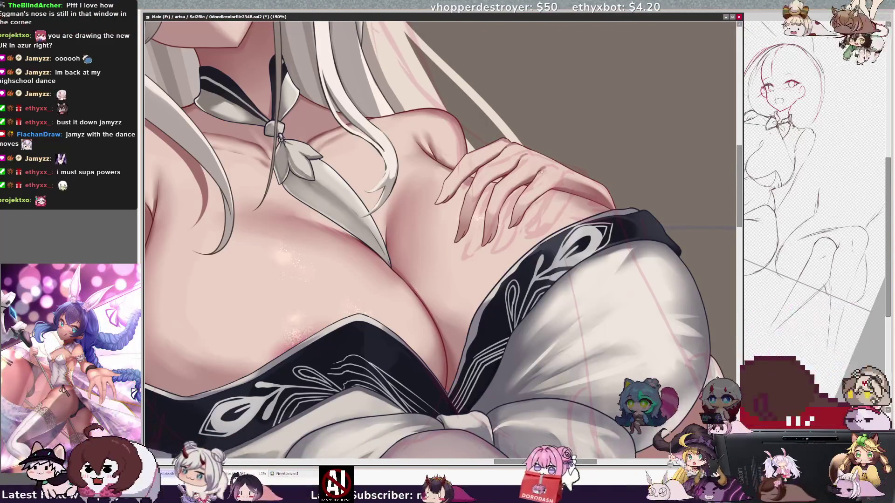
key(ctrl+minus)
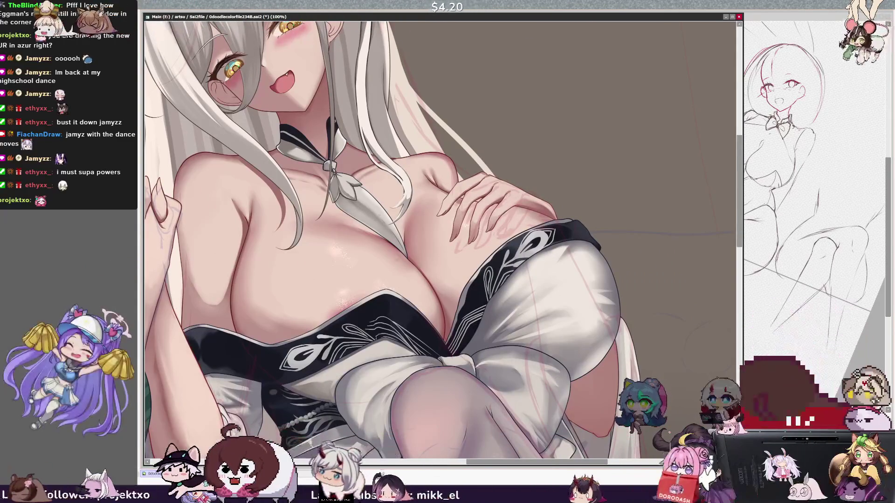
key(ctrl+minus)
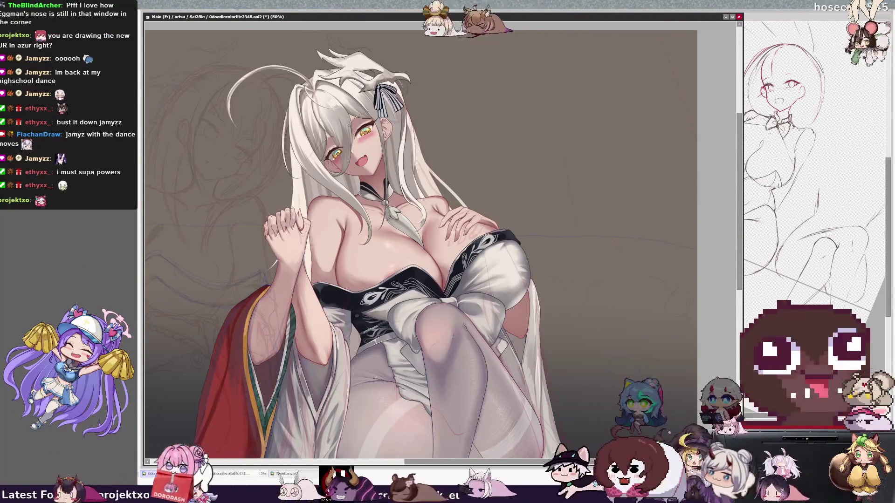
mouse_move(739, 233)
mouse_down()
mouse_move(741, 302)
mouse_move(742, 285)
mouse_up()
scroll(735, 222, up, 3)
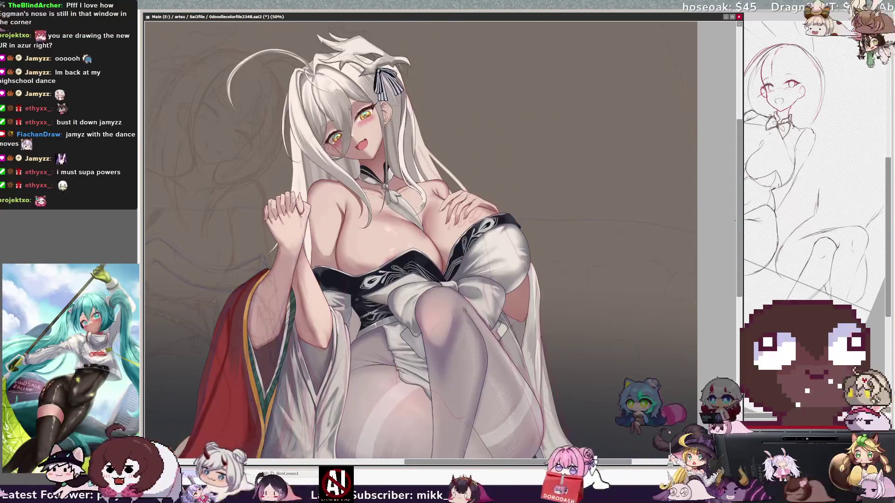
key(ctrl+plus)
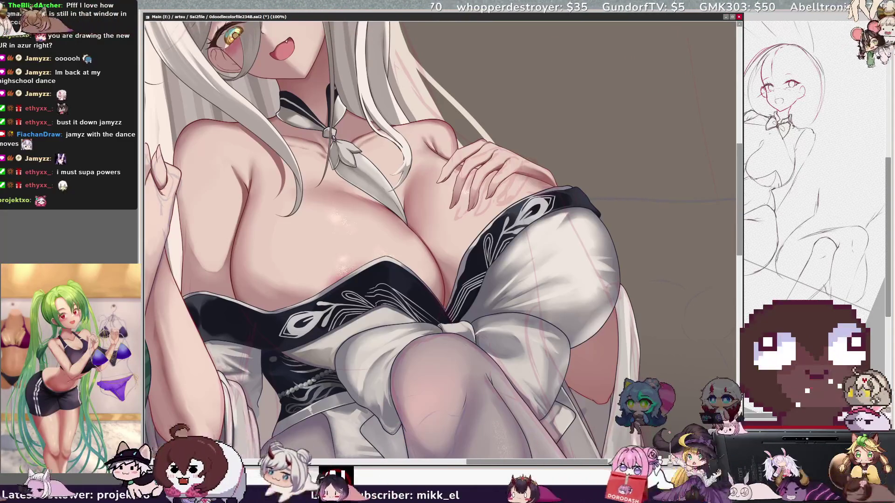
key(minus)
key(minus)
key(minus)
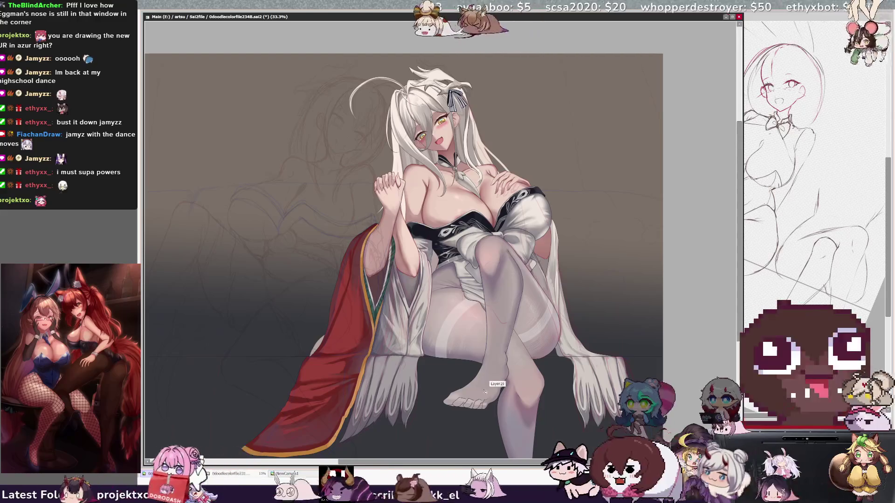
- Zoom in on the legs, restore the pale stocking bands with undo, then fit the illustration at 35.3%
key(plus)
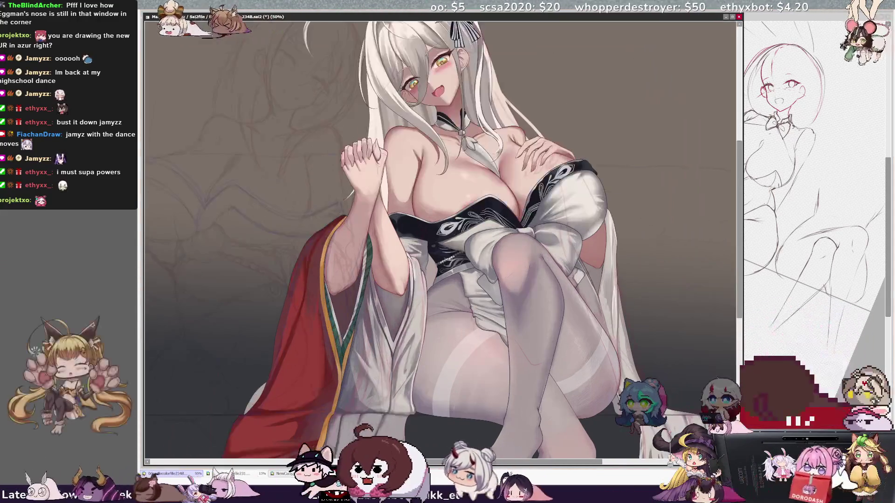
scroll(442, 233, down, 3)
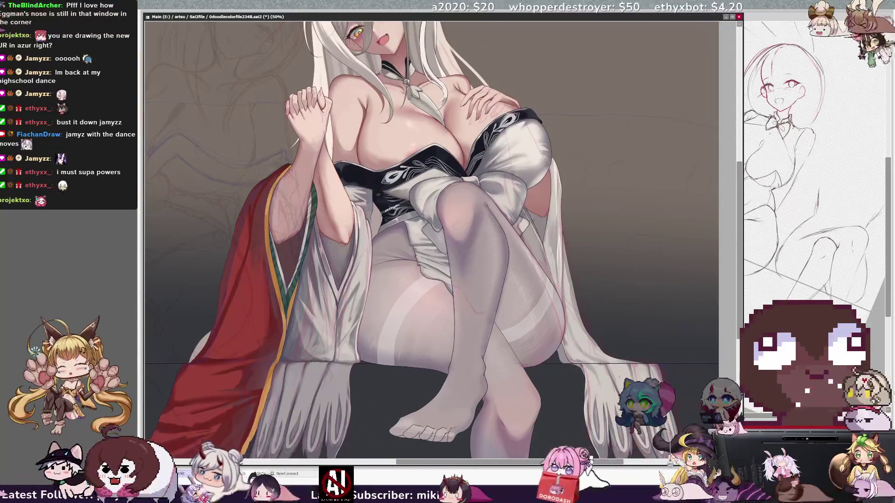
scroll(442, 224, down, 2)
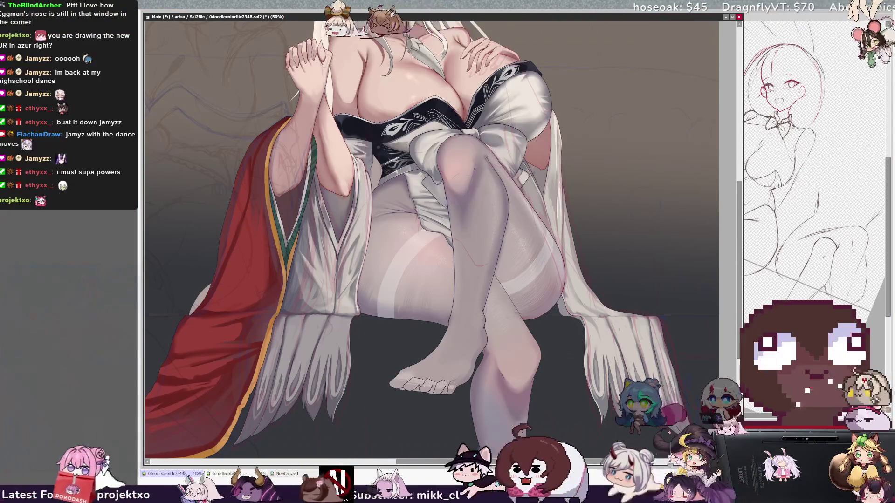
key(ctrl+z)
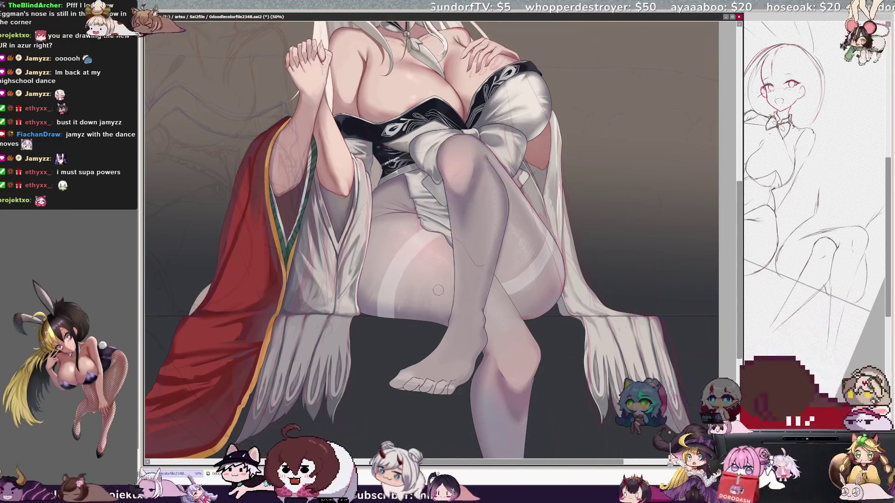
key(minus)
key(plus)
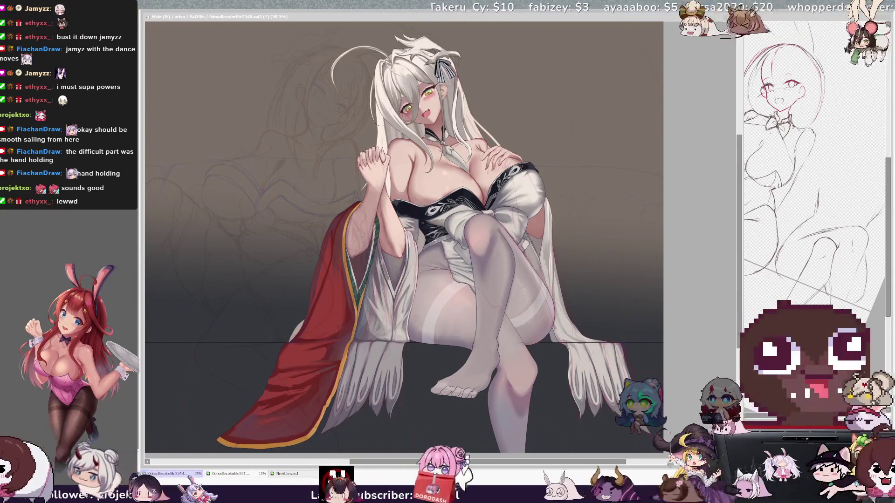
click(659, 230)
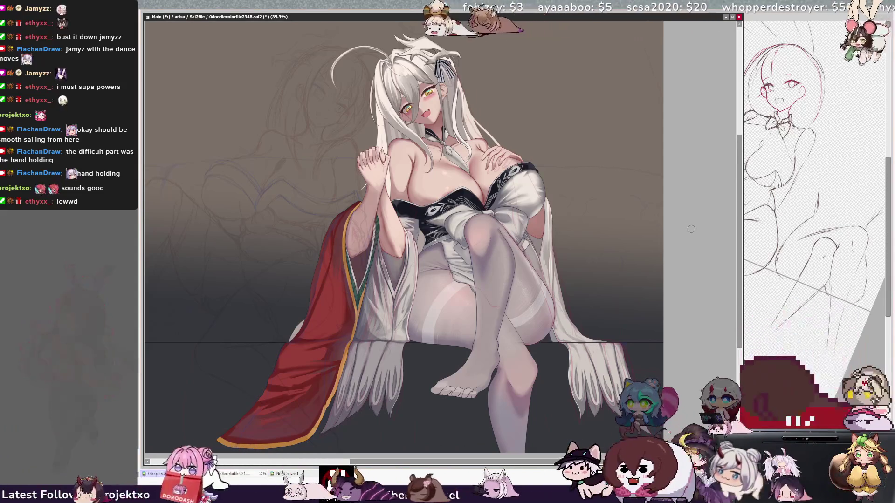
scroll(740, 244, down, 1)
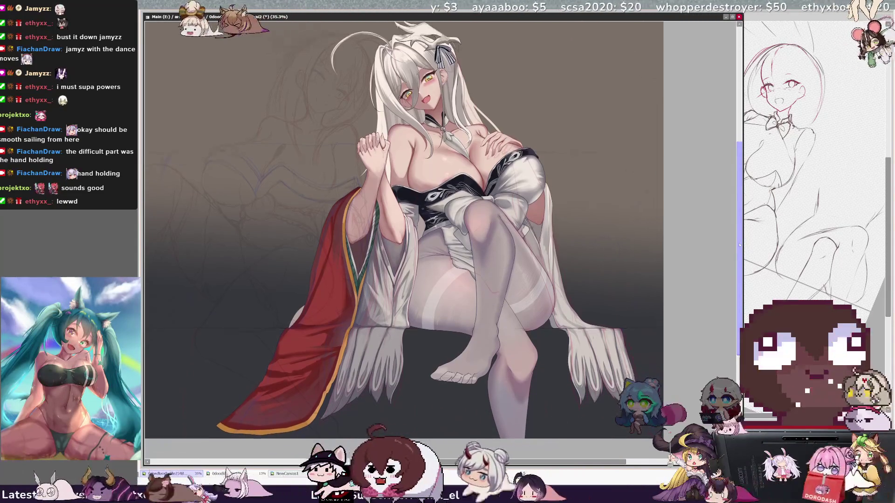
scroll(740, 243, up, 1)
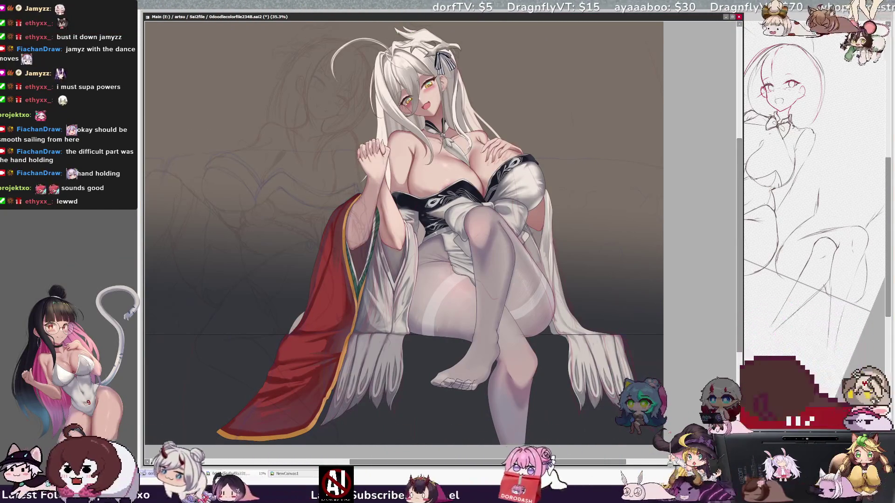
ctrl+shift+click(484, 340)
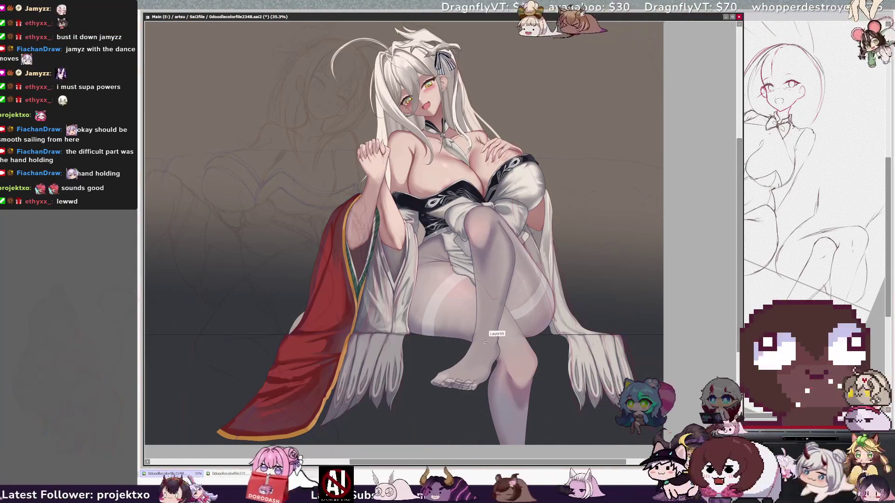
- Select the raised leg's stocking plus toes on Layer19 and rotate the canvas 45° for the foot
click(483, 347)
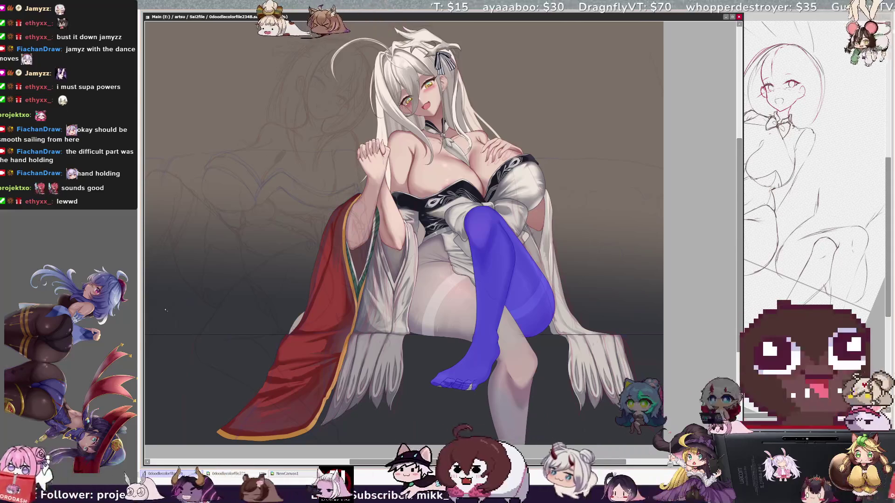
drag(436, 386, 471, 386)
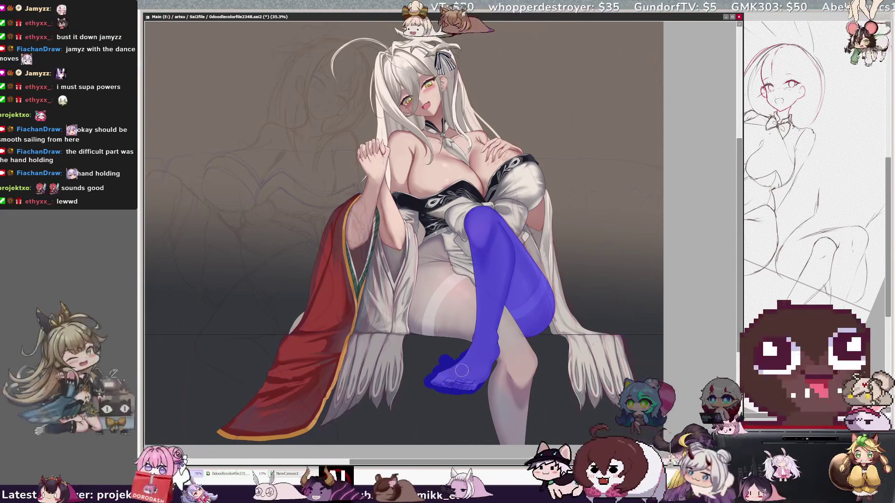
key(n)
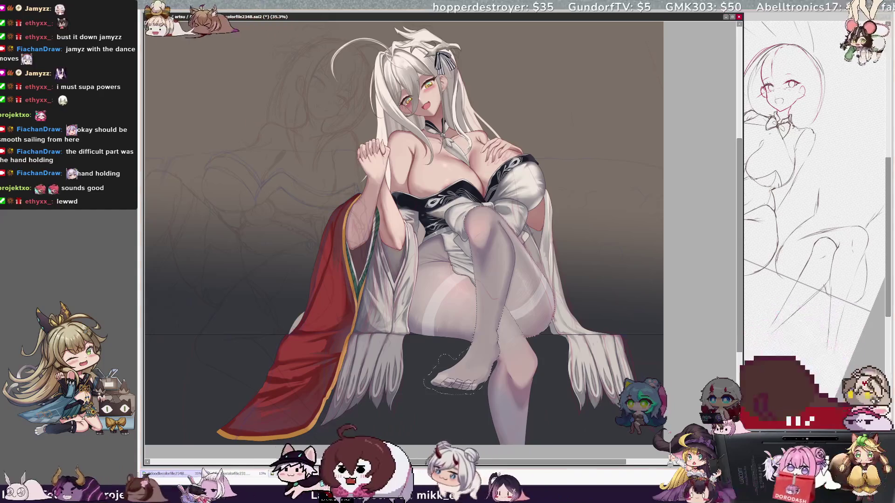
key(End)
key(End)
key(End)
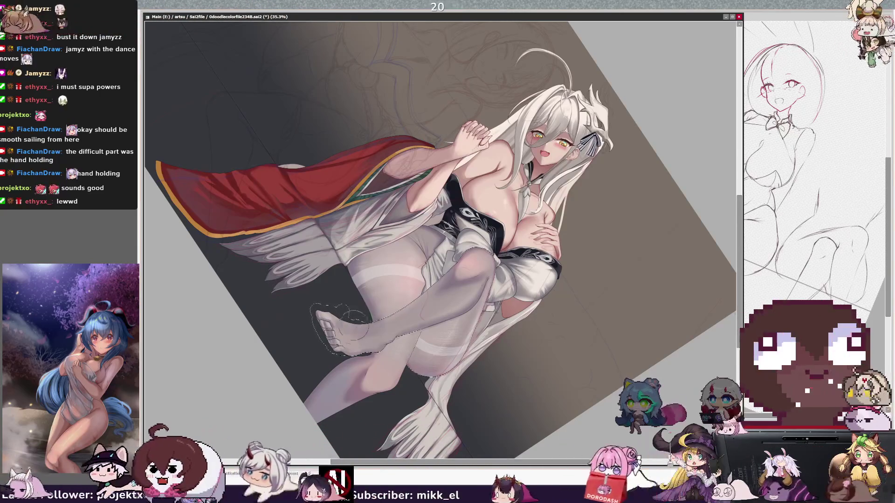
drag(341, 340, 344, 342)
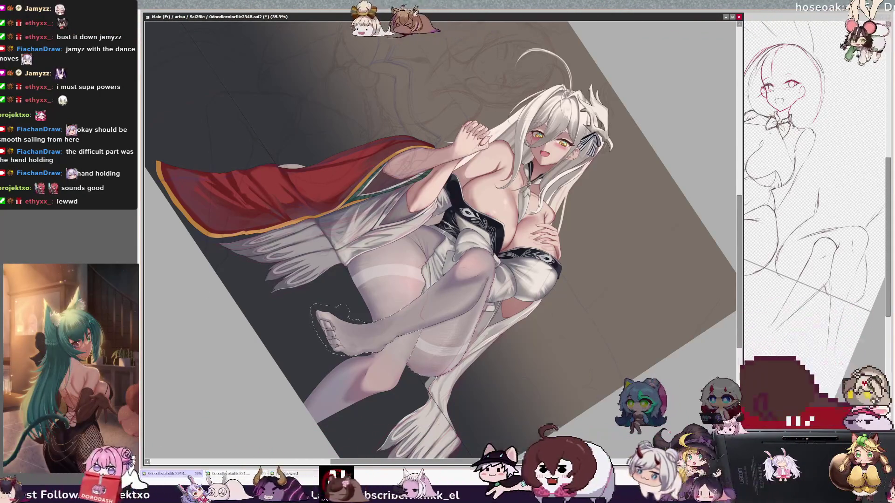
- Resize the brush through 33 and 52 up to about 236, then reset the canvas rotation upright
drag(342, 340, 344, 341)
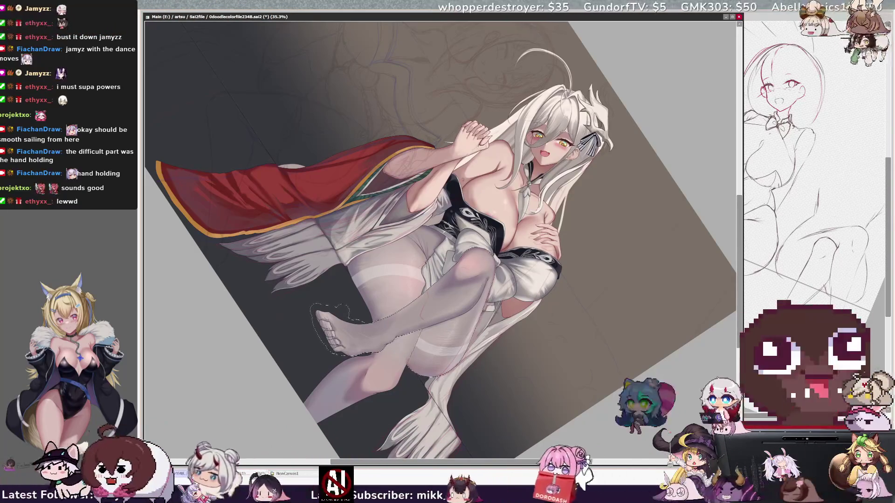
key(bracketleft)
key(bracketleft)
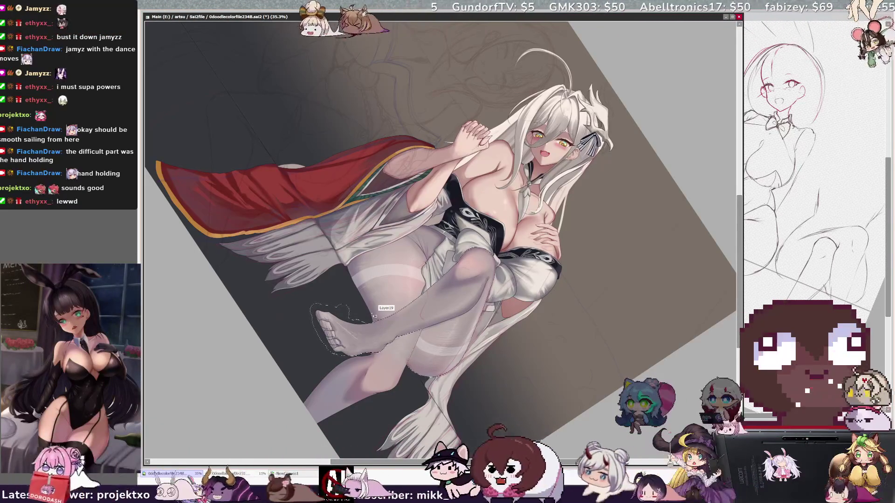
key(bracketleft)
key(bracketright)
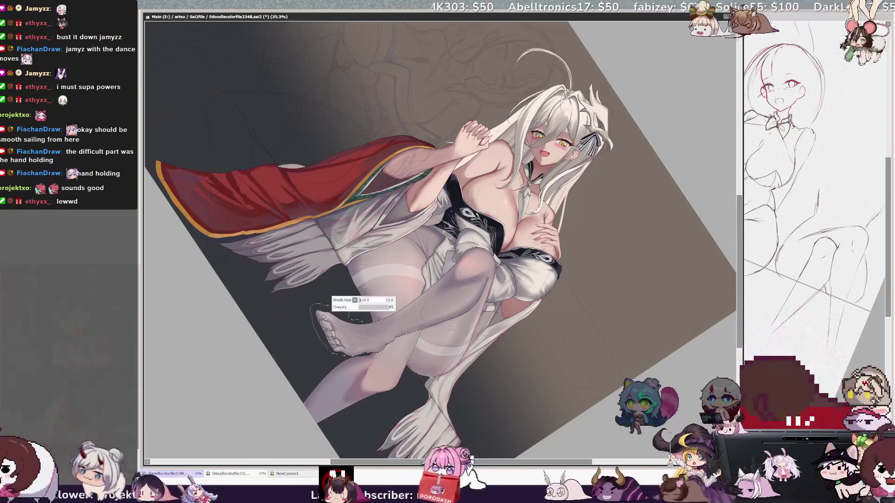
key(bracketright)
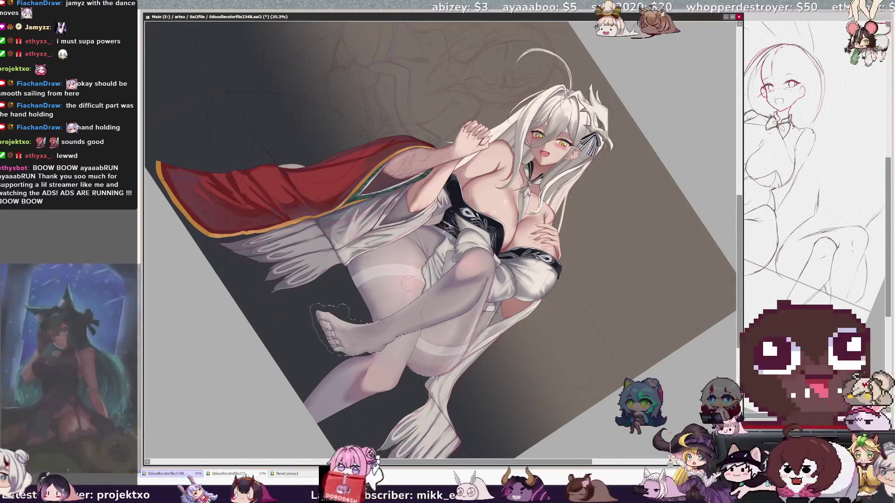
key(bracketright)
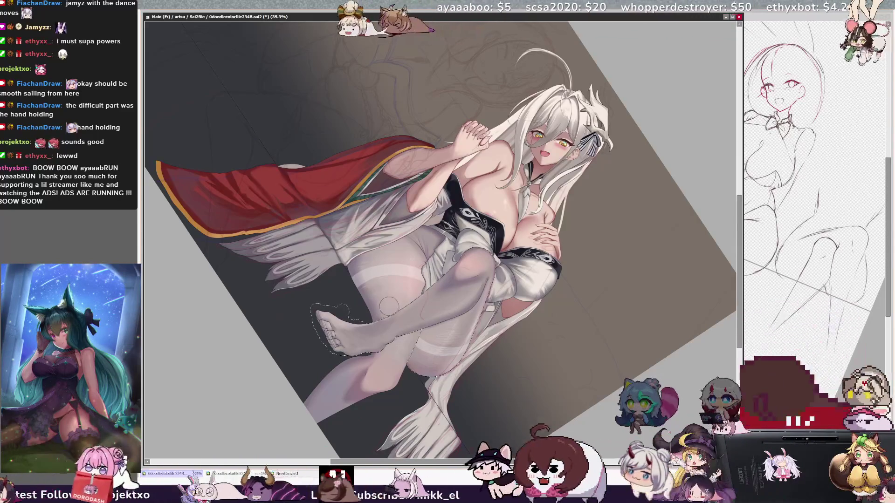
key(bracketright)
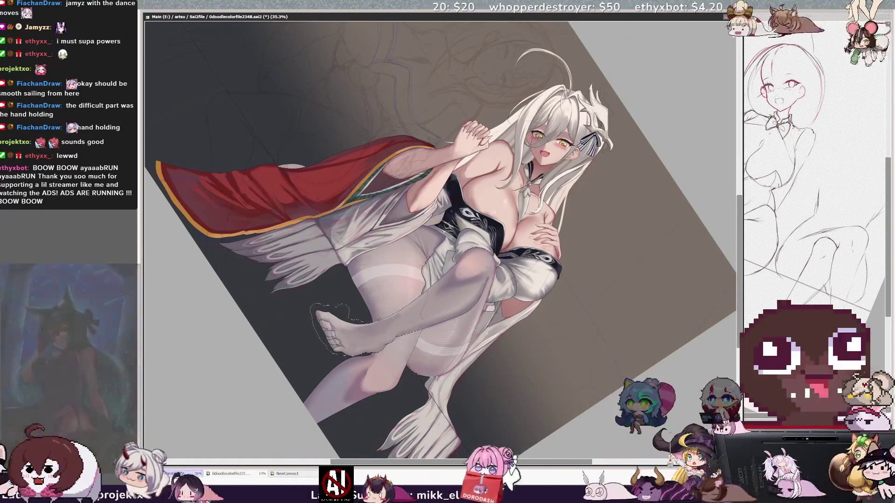
key(bracketright)
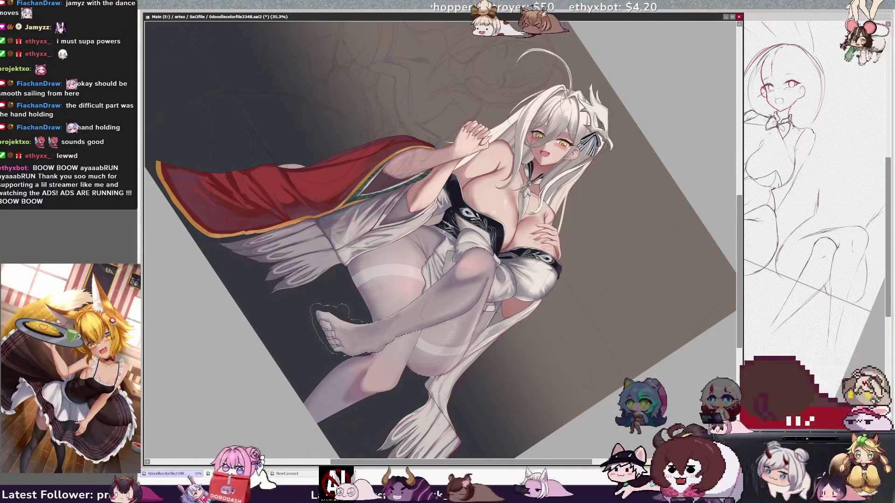
key(Home)
scroll(436, 316, right, 2)
- On Layer18, select the lower leg's stocking with the Magic Wand
key(bracketleft)
key(bracketleft)
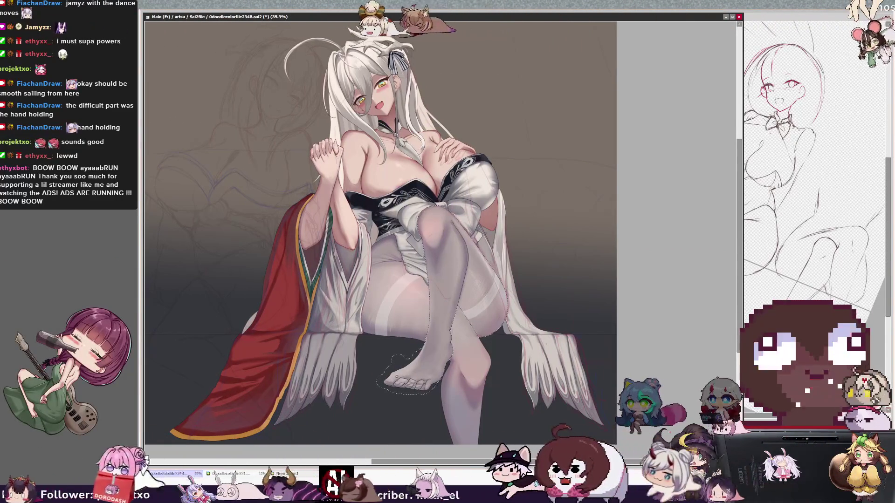
ctrl+shift+click(379, 377)
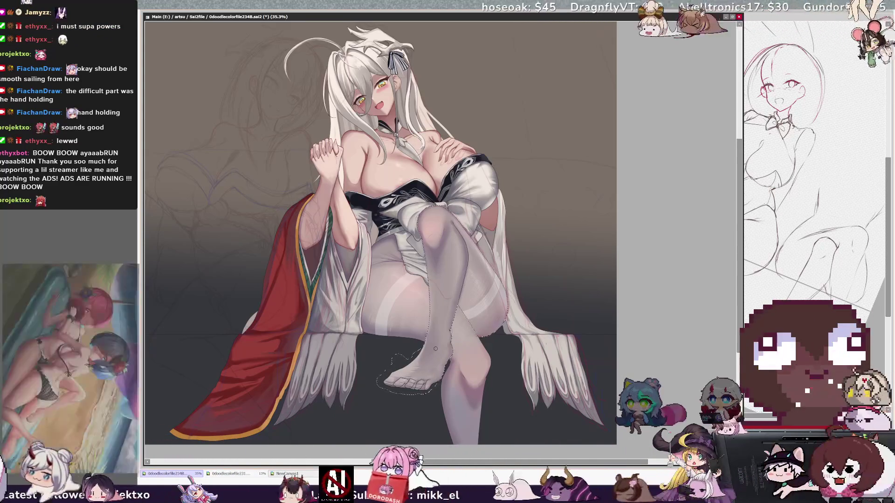
key(bracketleft)
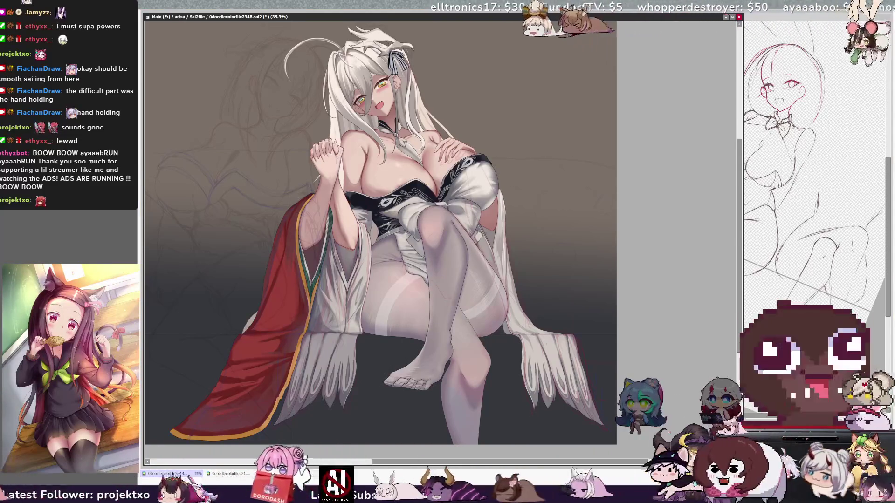
click(466, 391)
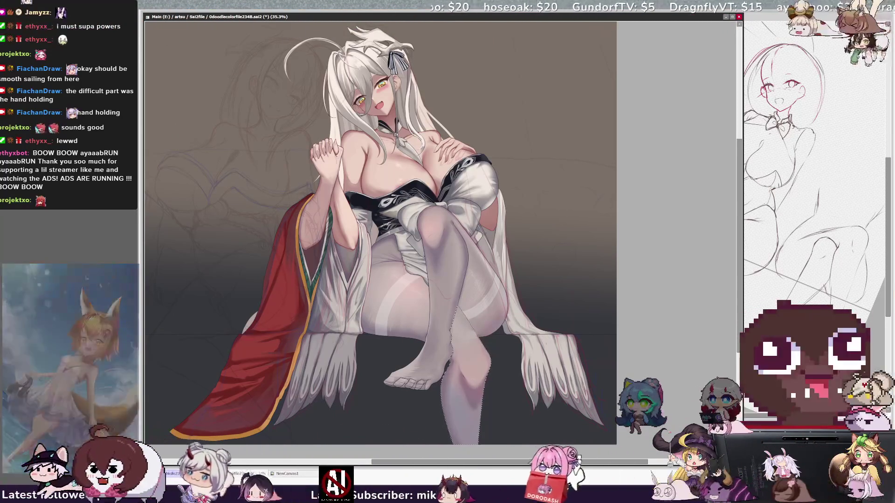
- Shade the stocking soft grey with an 11-size brush and clear the selection
key(bracketleft)
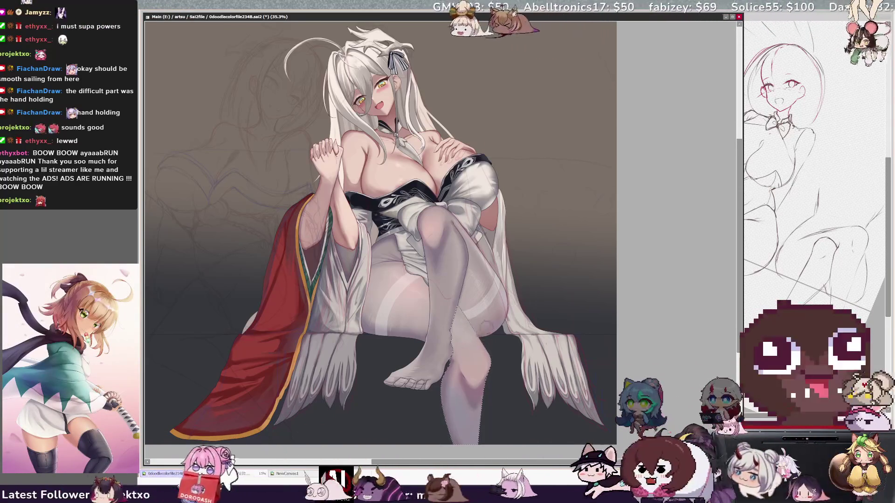
key(ctrl+d)
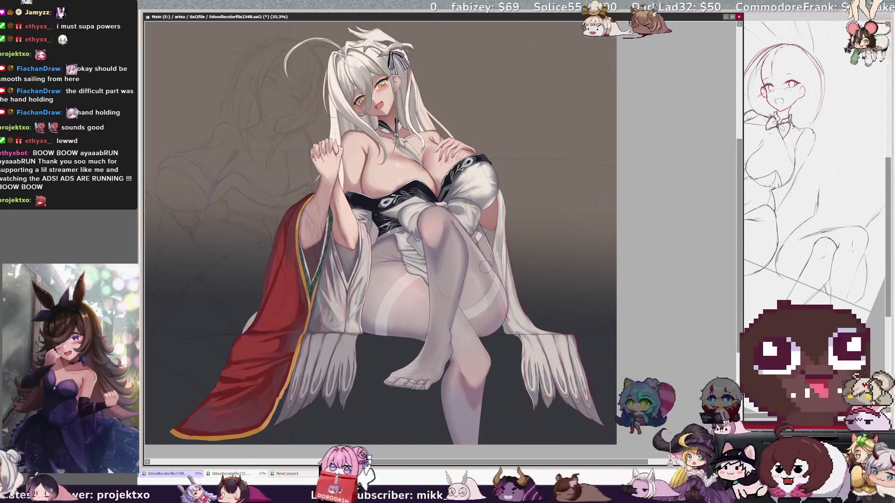
drag(492, 428, 551, 428)
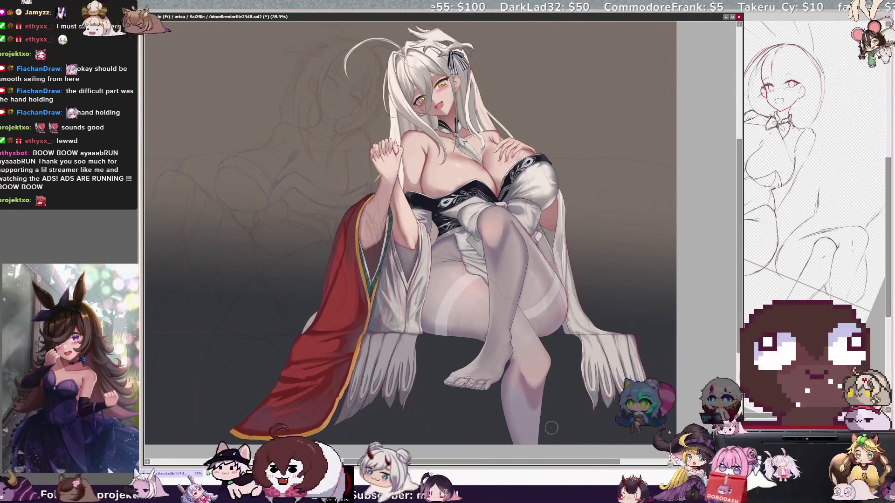
drag(741, 307, 741, 301)
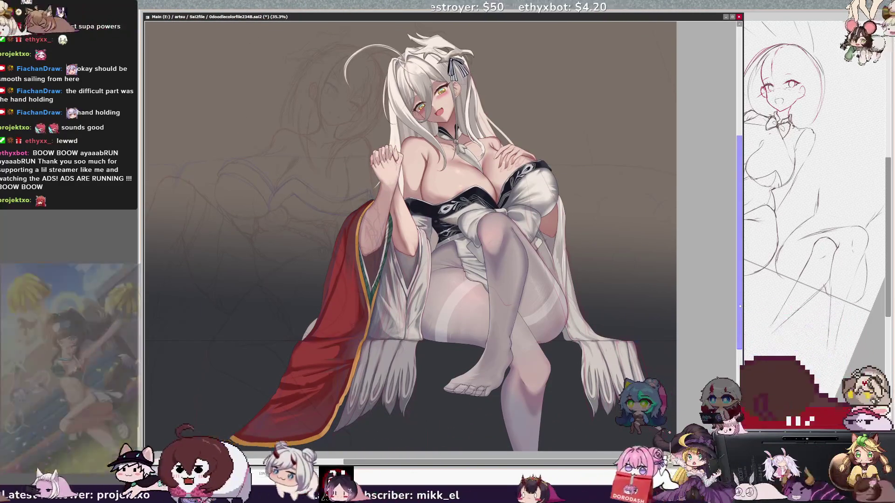
ctrl+shift+click(389, 110)
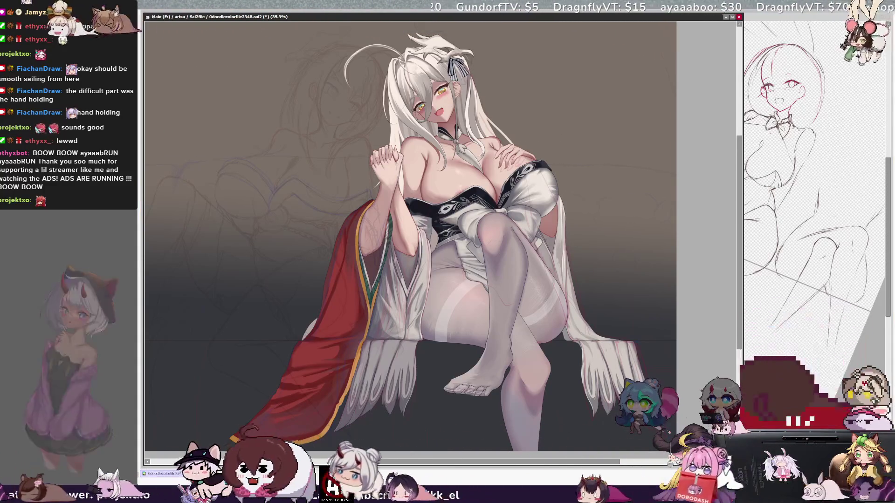
key(bracketleft)
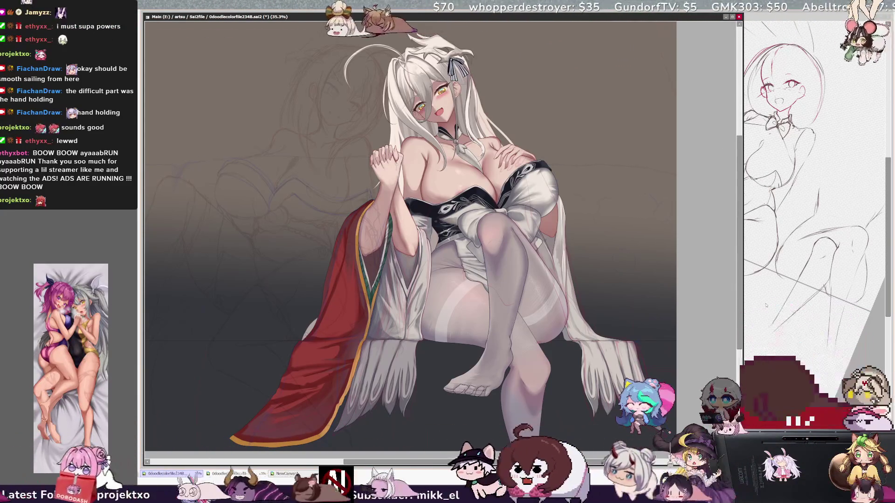
drag(615, 462, 601, 462)
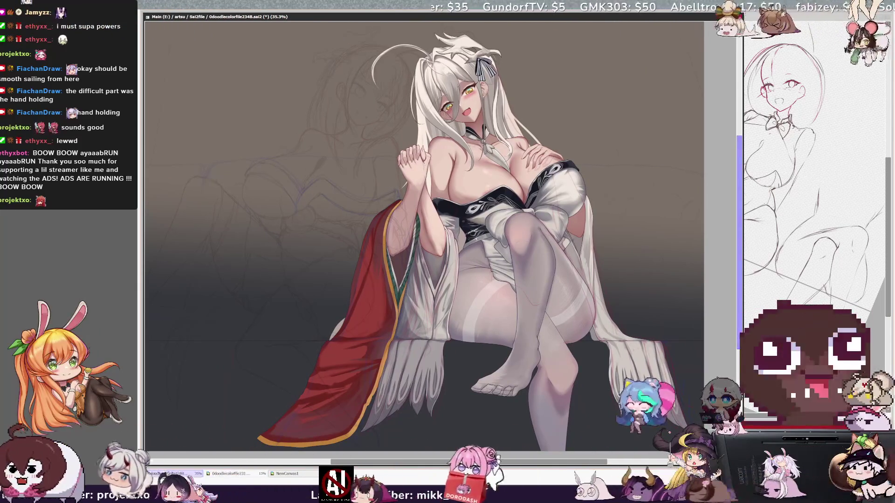
scroll(424, 233, down, 1)
scroll(424, 233, up, 4)
scroll(424, 233, down, 5)
scroll(424, 233, up, 4)
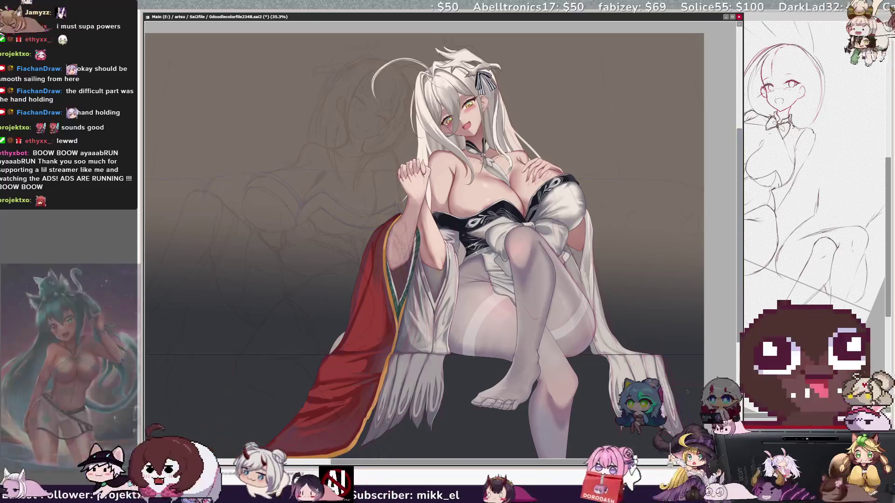
scroll(555, 456, left, 10)
scroll(555, 455, right, 1)
drag(742, 217, 740, 237)
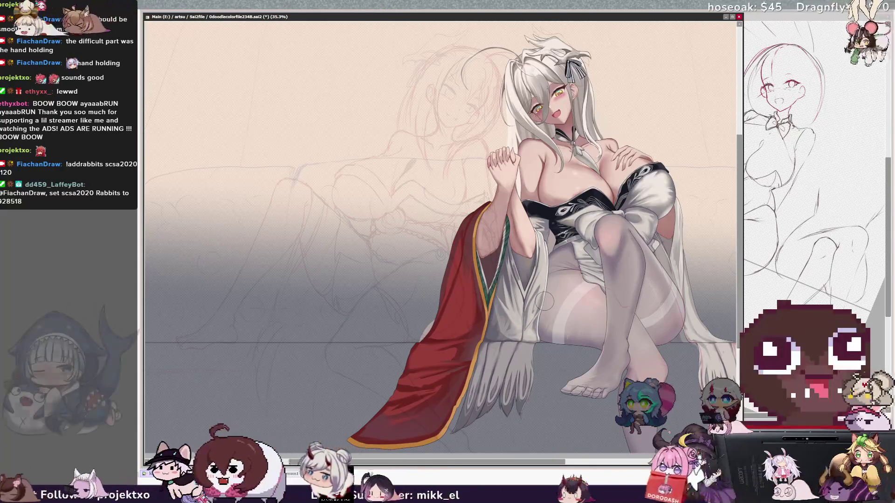
- Recolour the dark background layer as a light beige-to-gray gradient, panning to check it
drag(556, 462, 586, 464)
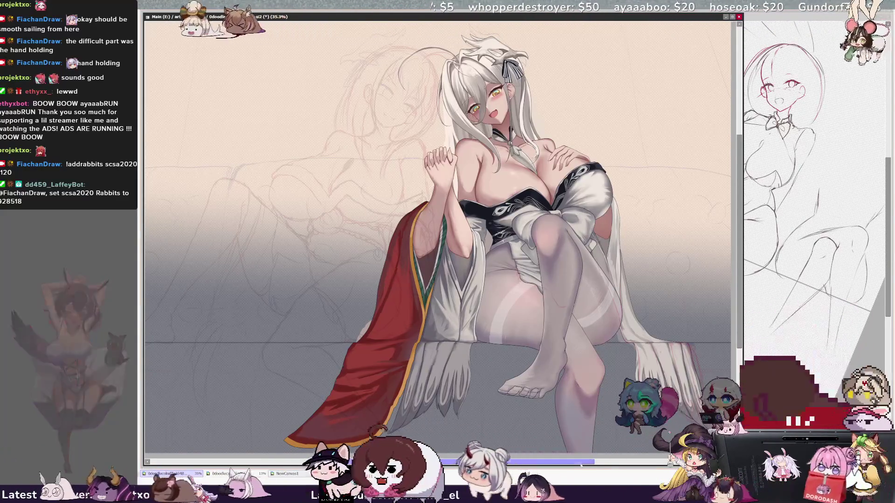
drag(578, 465, 531, 466)
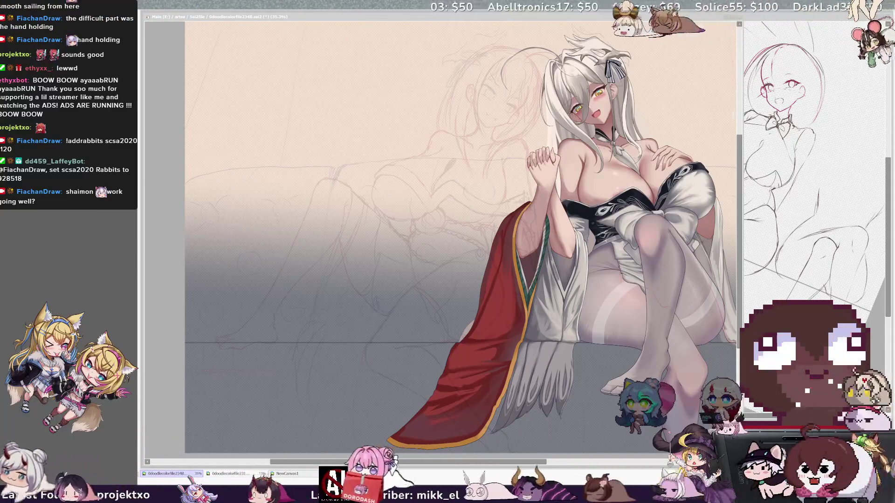
key(ctrl+Tab)
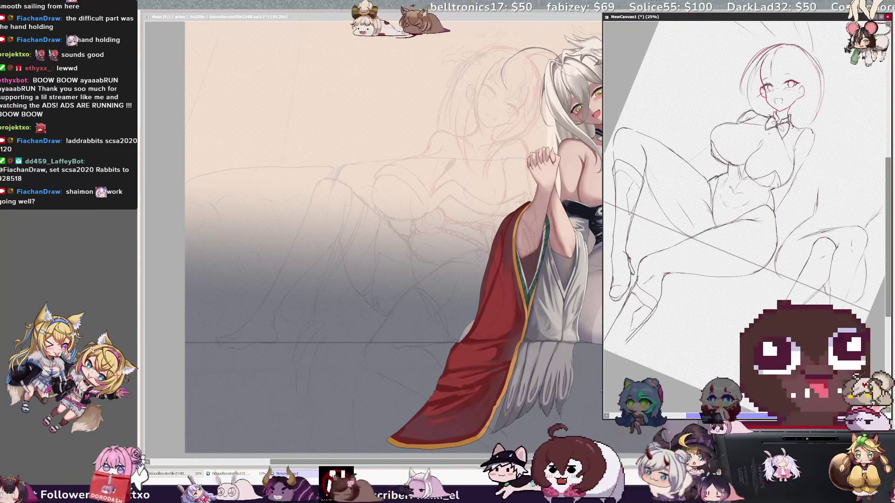
key(ctrl+Tab)
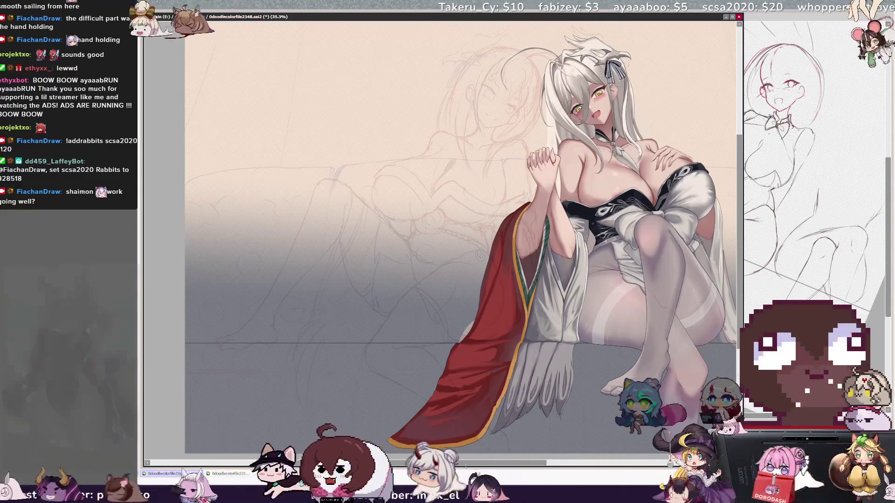
- Pan across the canvas and zoom in through 100% to 200% on the clasped hands and chest
scroll(461, 242, up, 3)
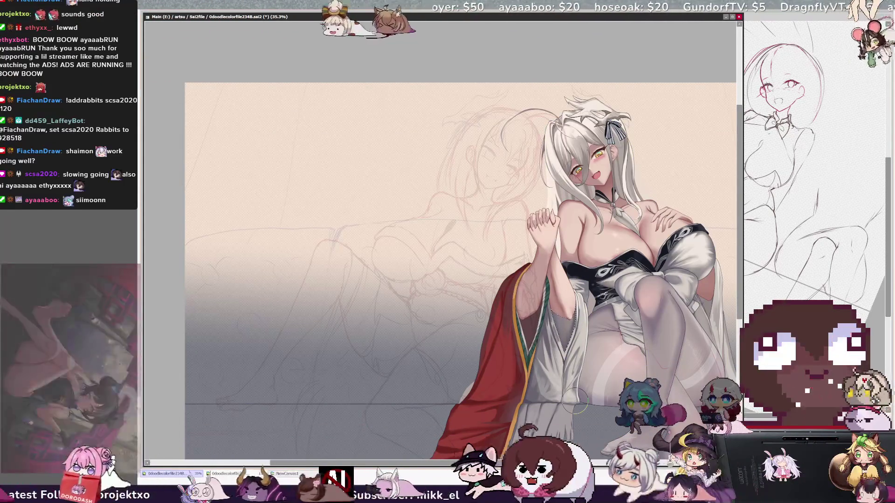
scroll(634, 369, right, 1)
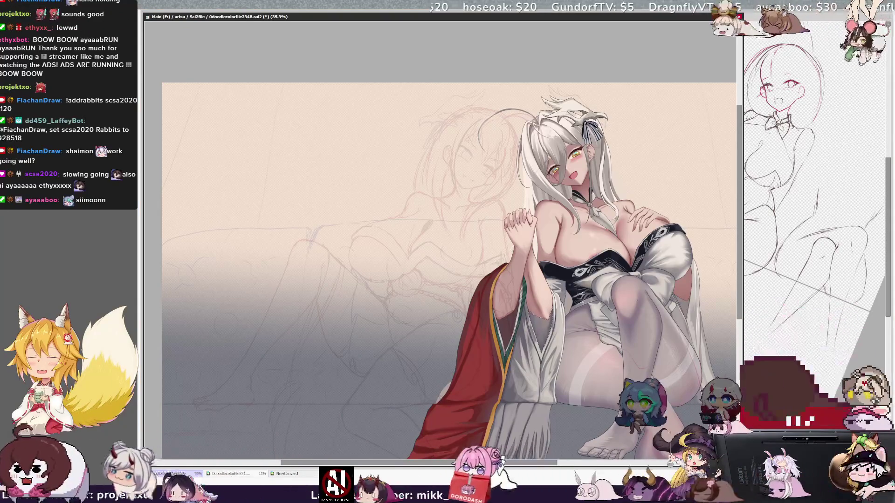
drag(441, 271, 425, 235)
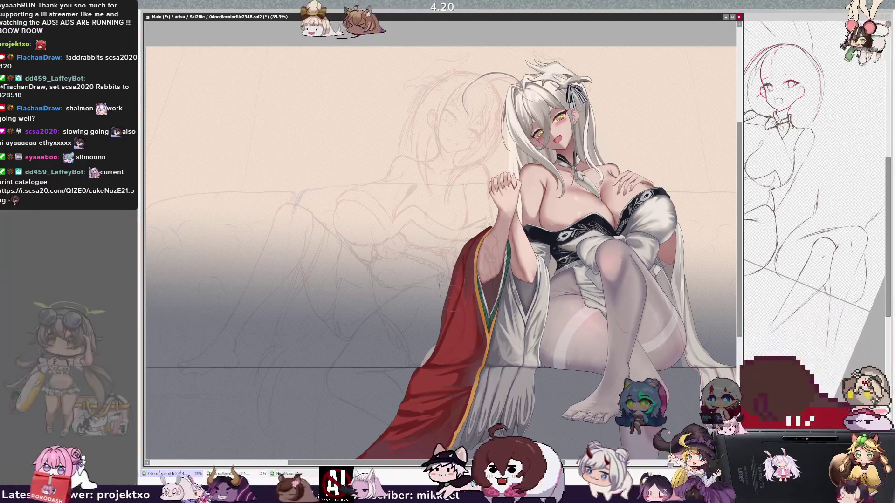
scroll(452, 326, down, 1)
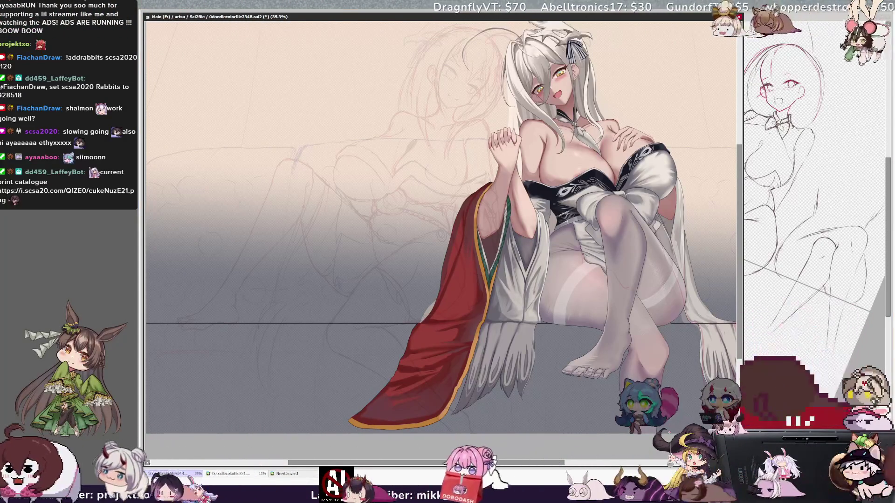
scroll(519, 127, up, 5)
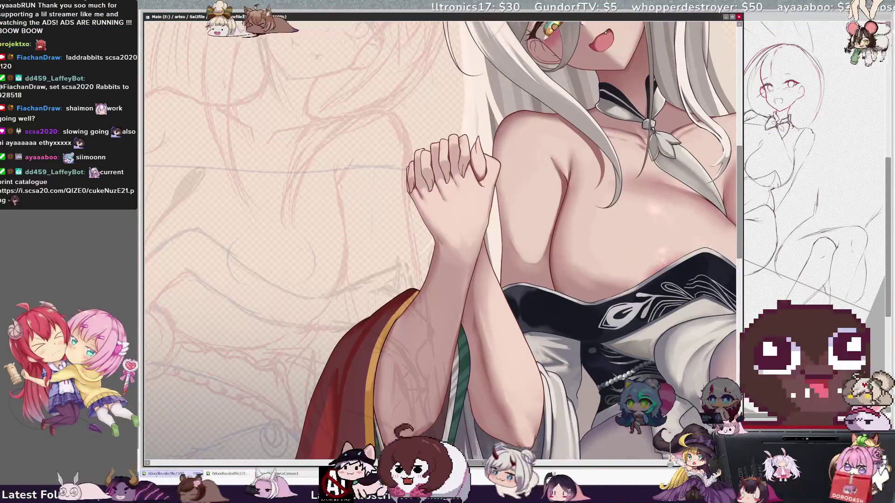
- Inspect the clasped hands at 200%, then zoom back out to 50% to see the whole girl
scroll(441, 240, up, 1)
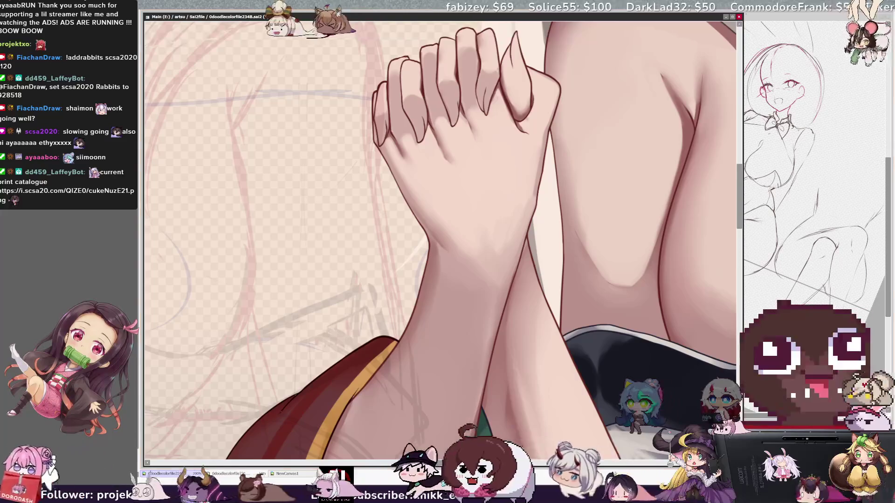
key(minus)
key(minus)
key(minus)
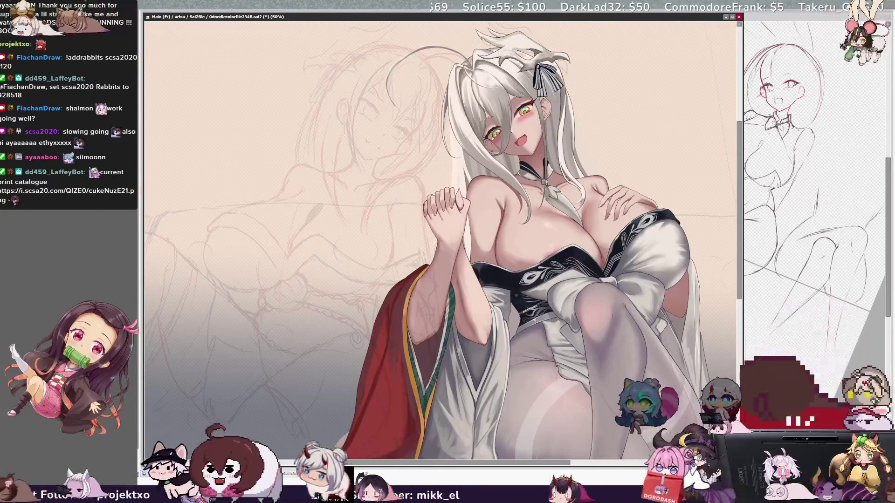
drag(498, 462, 470, 463)
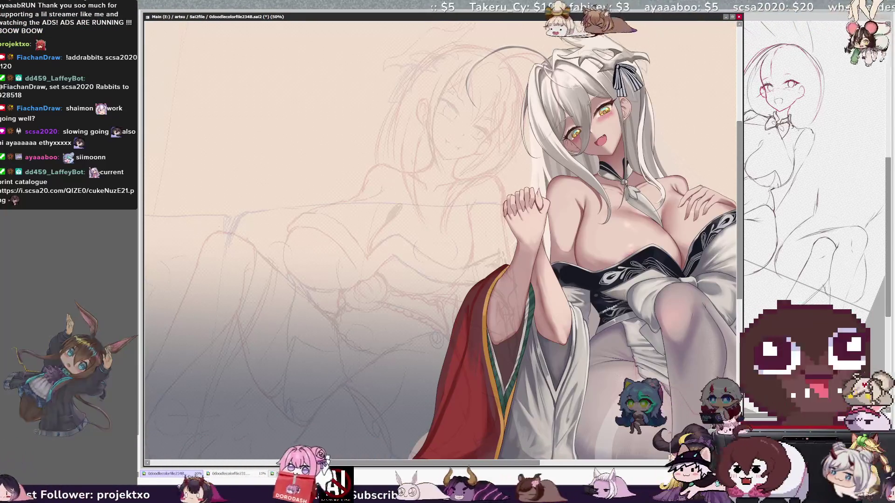
key(ctrl+minus)
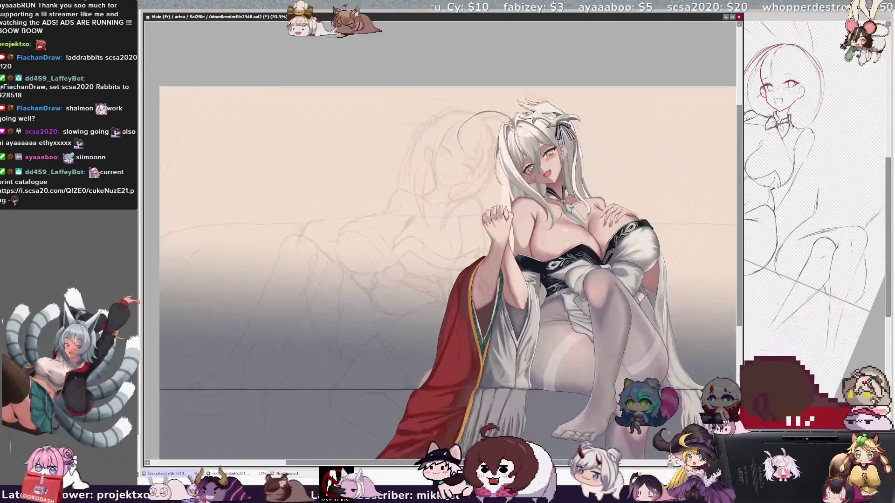
scroll(447, 251, down, 3)
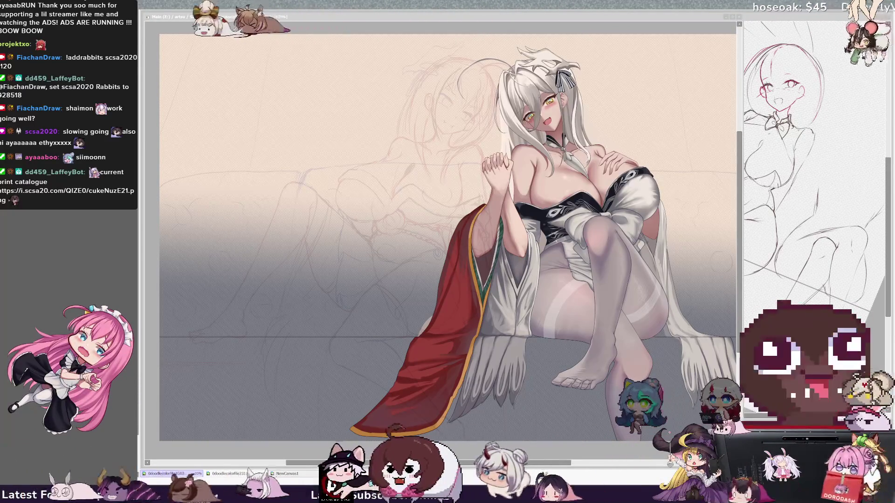
key(alt+Tab)
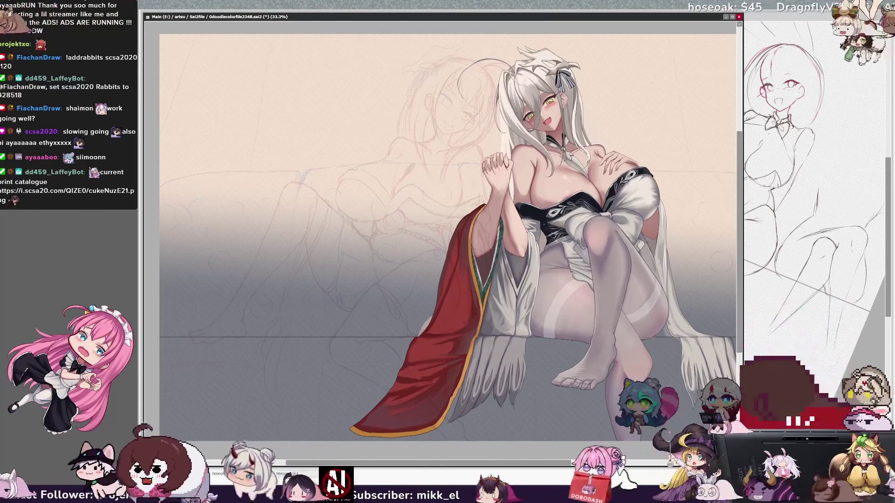
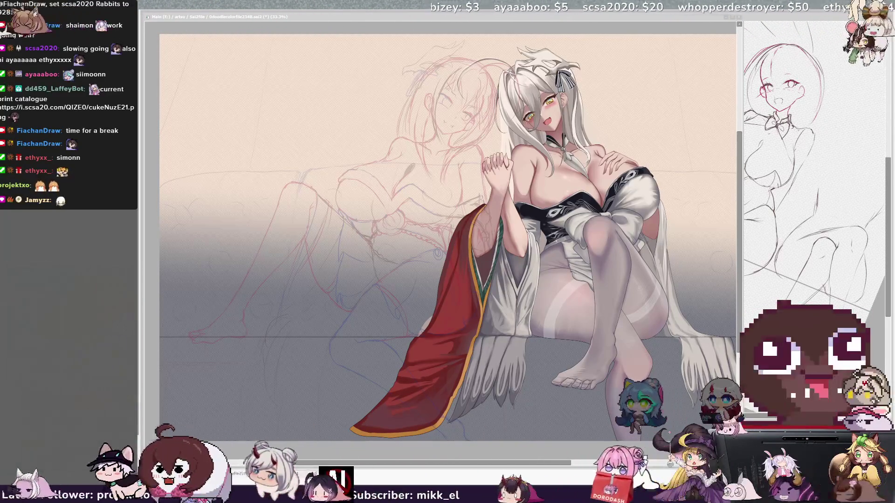
- Tilt the canvas counterclockwise and zoom in to 75% on the red sketch's face
key(Delete)
scroll(443, 233, up, 2)
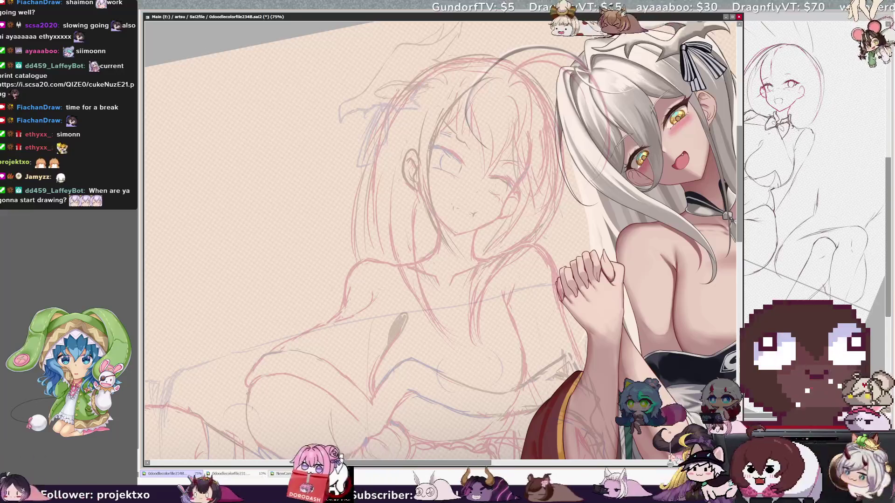
- Zoom back out to 50% so the red sketch and the white-haired girl both show
key(minus)
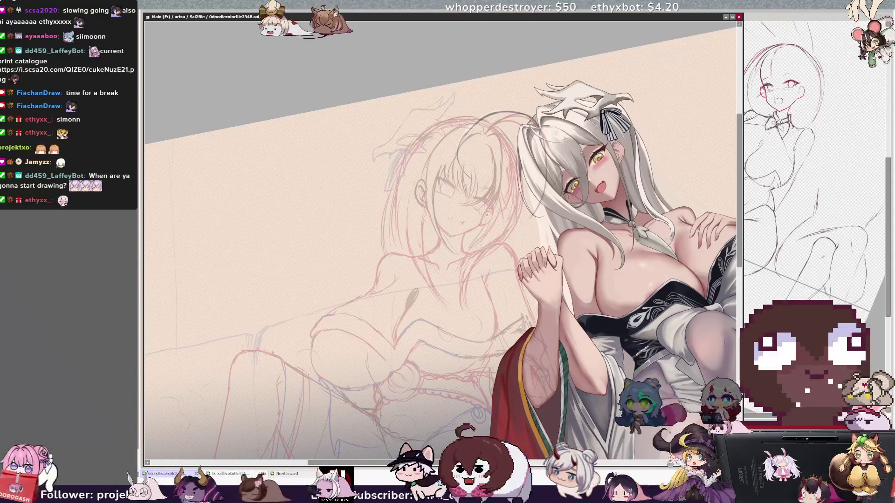
key(h)
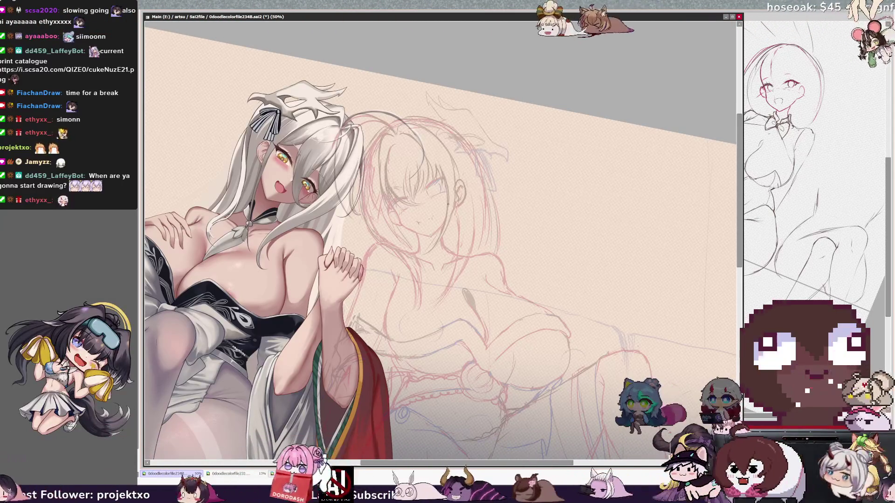
key(h)
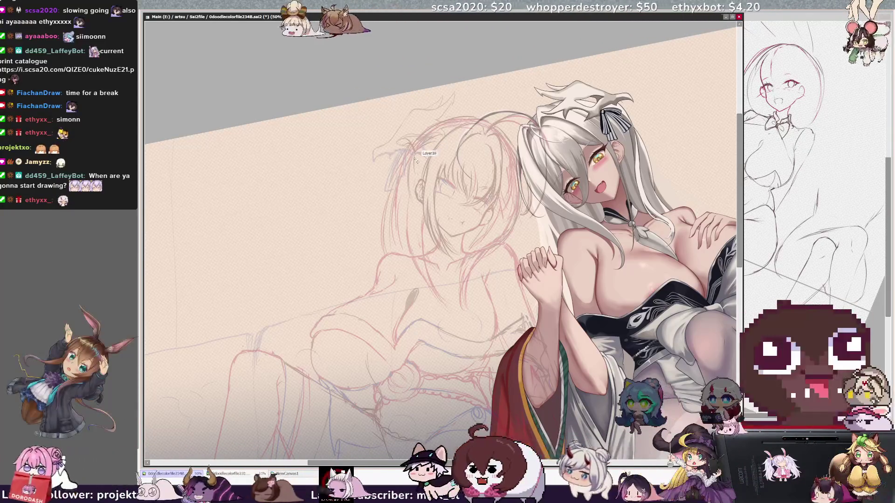
drag(395, 152, 335, 281)
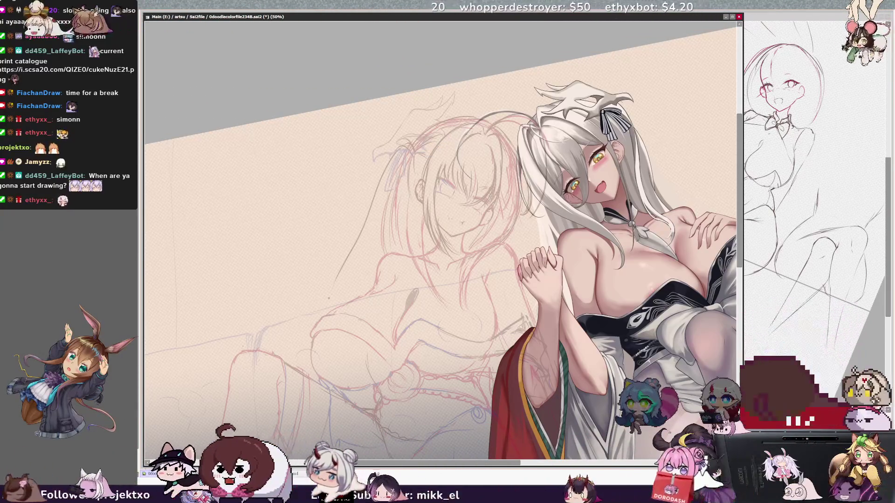
- Reset the canvas rotation to level and make Layer18 the active layer
key(Delete)
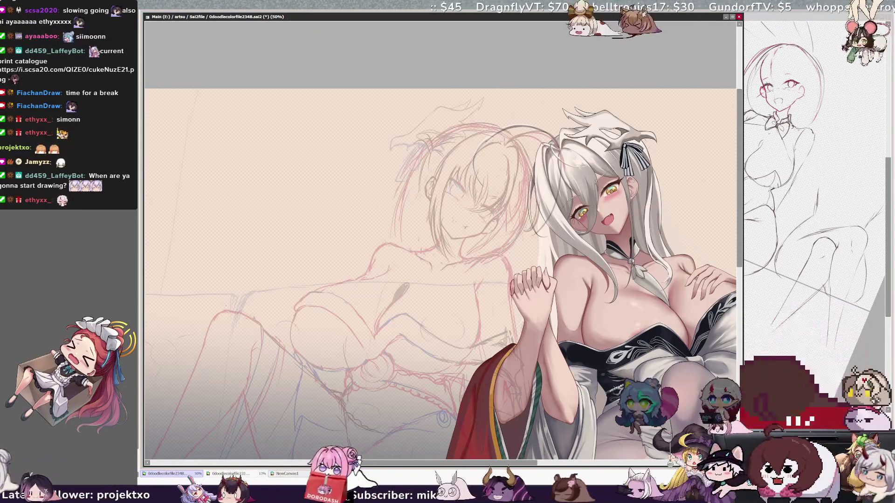
ctrl+shift+click(481, 244)
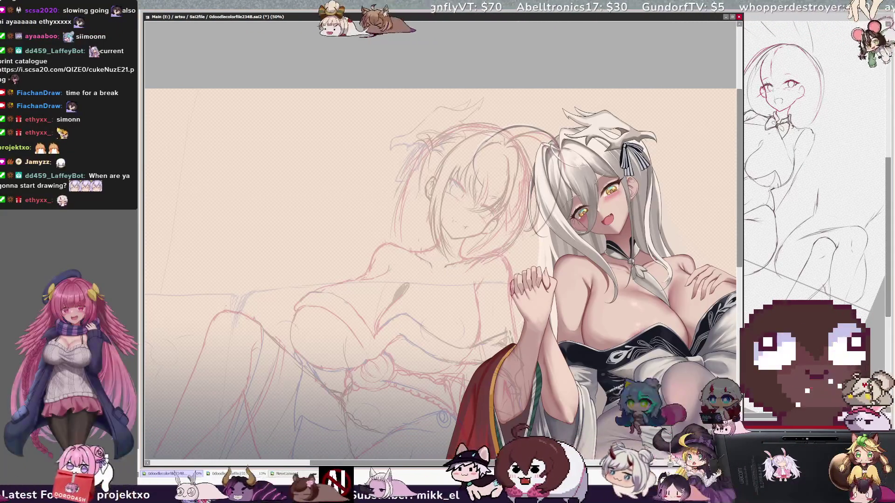